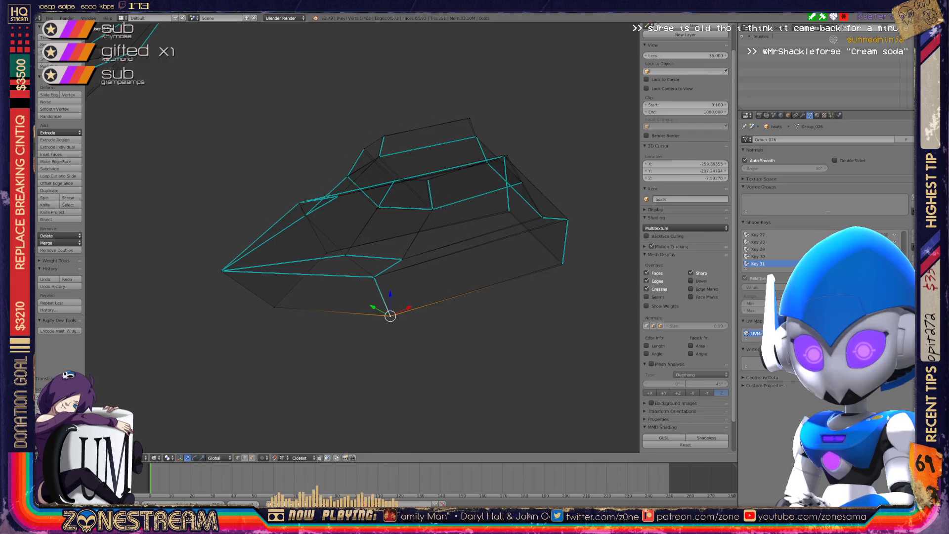
Step: Move the lower-left corner vertex of the seat onto the reference outline
{"action": "scroll", "coordinate": [362, 237], "scroll_direction": "up", "scroll_amount": 10}
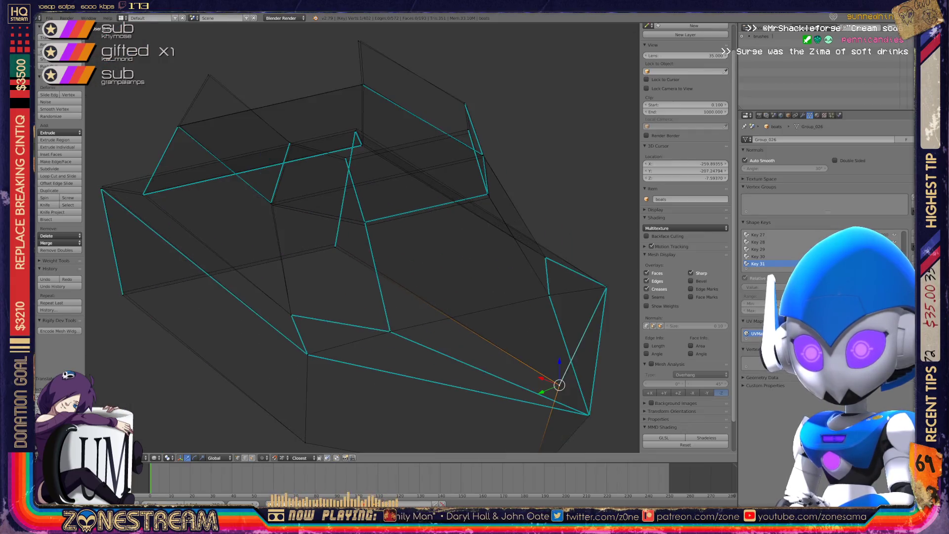
{"action": "middle_click_drag", "start_coordinate": [362, 237], "coordinate": [327, 227]}
{"action": "right_click", "coordinate": [214, 351]}
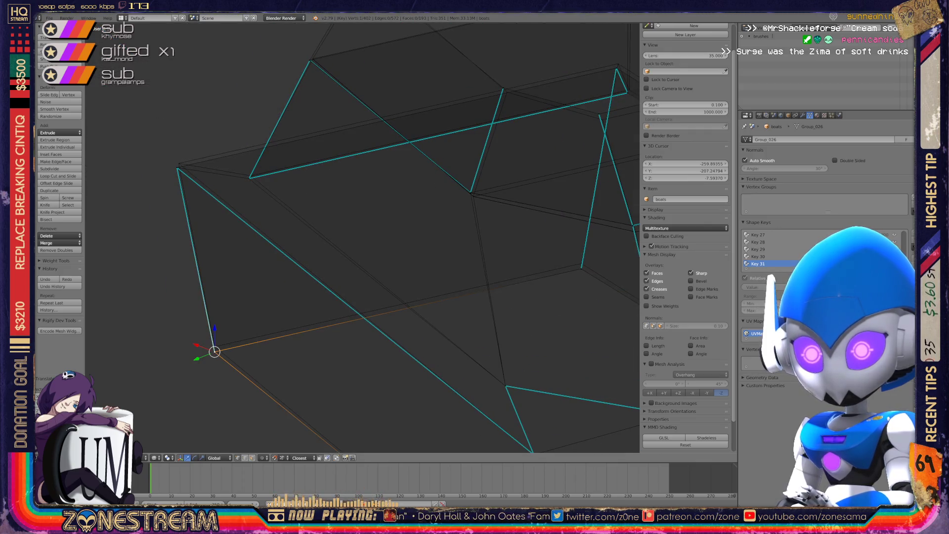
{"action": "key", "text": "g"}
{"action": "key", "text": "Return"}
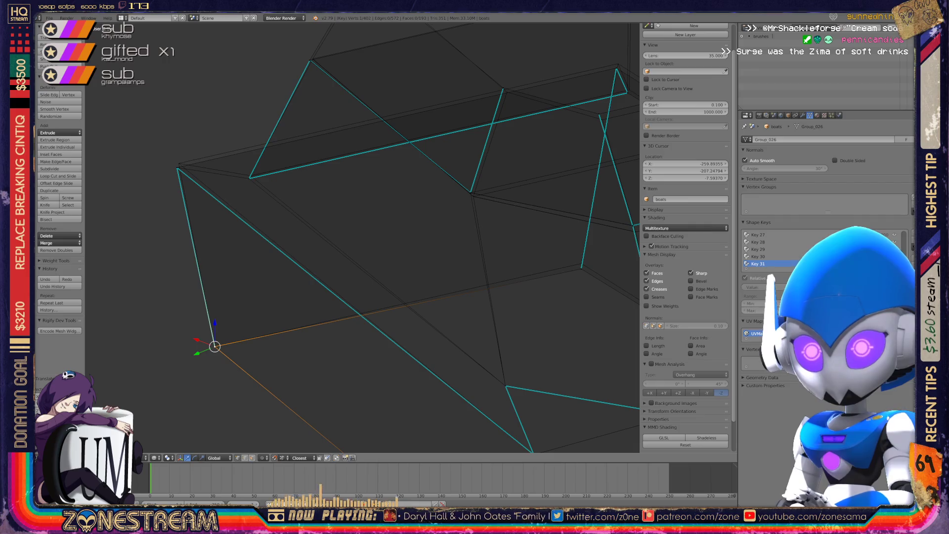
Step: Move the upper-left vertex onto the reference, then nudge it slightly upward
{"action": "right_click", "coordinate": [178, 168]}
{"action": "key", "text": "g"}
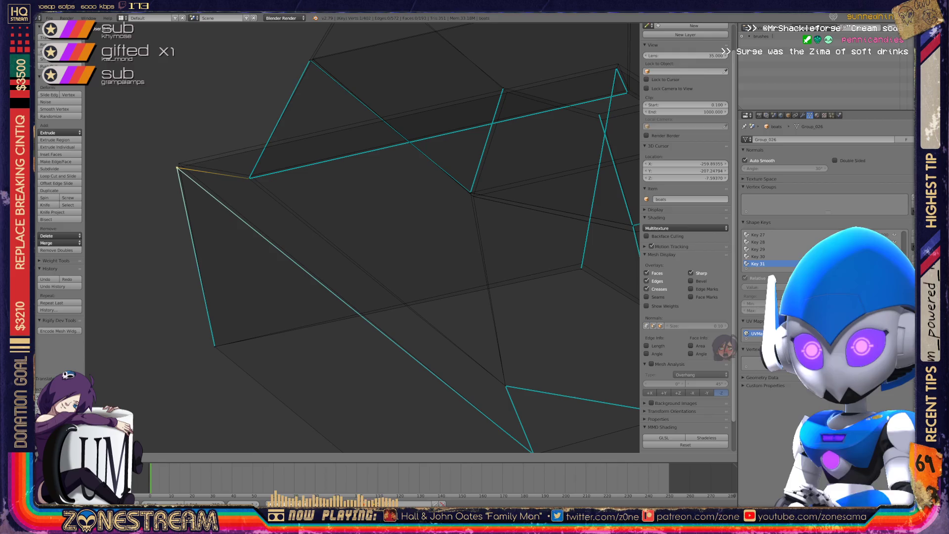
{"action": "key", "text": "Return"}
{"action": "key", "text": "g"}
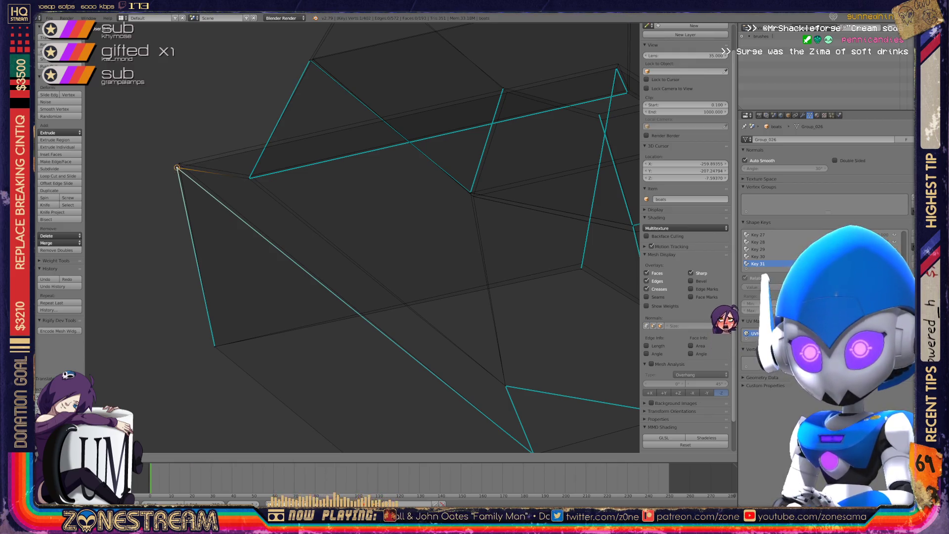
{"action": "key", "text": "Return"}
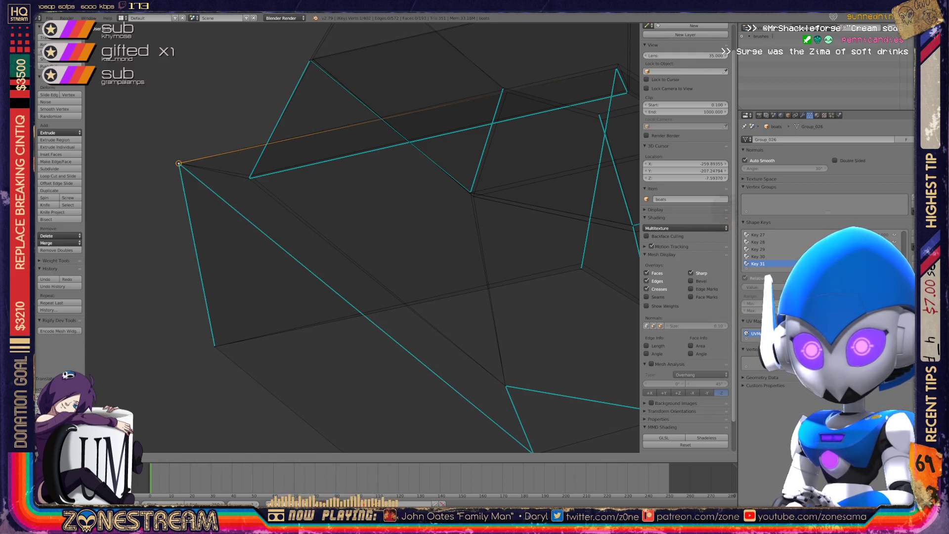
Step: Shift the next top vertex slightly and select a far-corner vertex to inspect
{"action": "right_click", "coordinate": [248, 178]}
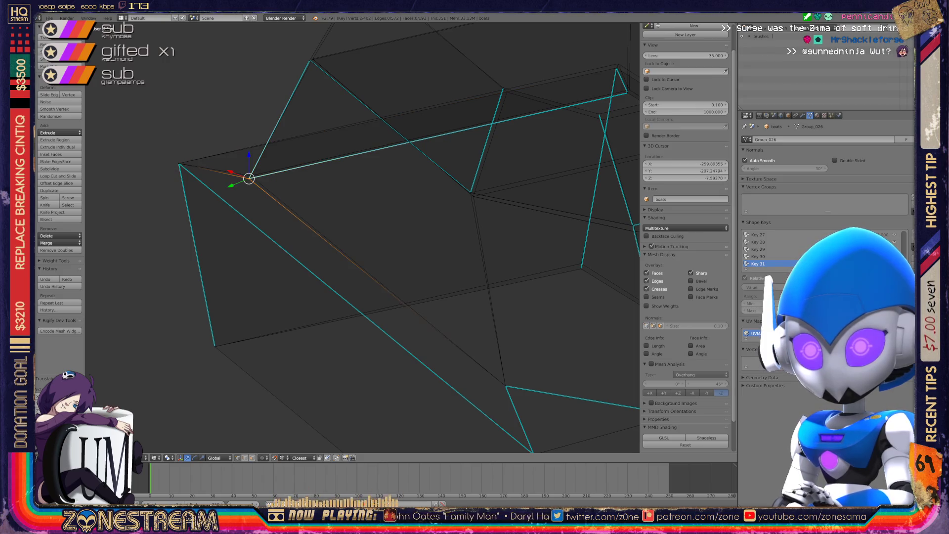
{"action": "key", "text": "g"}
{"action": "key", "text": "Return"}
{"action": "mouse_move", "coordinate": [361, 237]}
{"action": "middle_mouse_down"}
{"action": "mouse_move", "coordinate": [302, 237]}
{"action": "mouse_move", "coordinate": [348, 258]}
{"action": "middle_mouse_up"}
{"action": "right_click", "coordinate": [432, 309]}
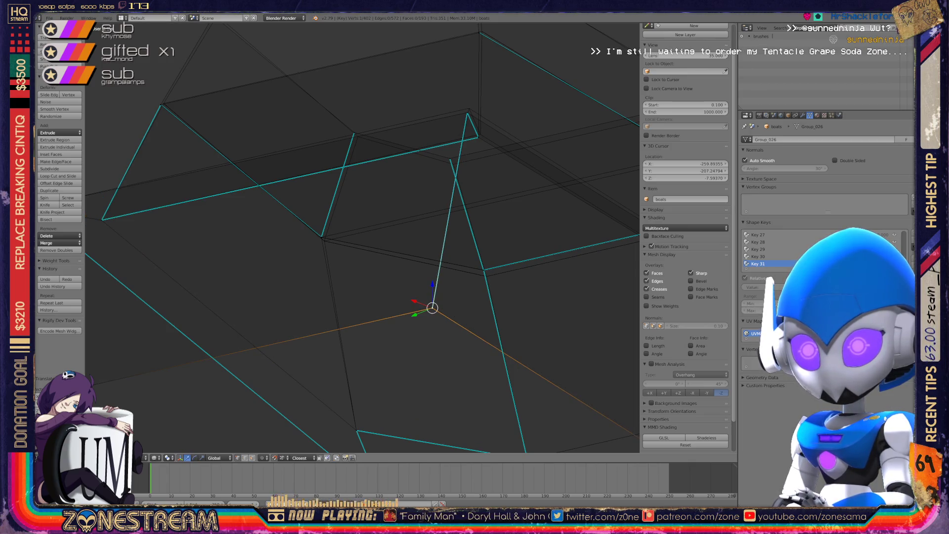
{"action": "mouse_move", "coordinate": [346, 247]}
{"action": "middle_mouse_down"}
{"action": "mouse_move", "coordinate": [296, 242]}
{"action": "mouse_move", "coordinate": [422, 273]}
{"action": "middle_mouse_up"}
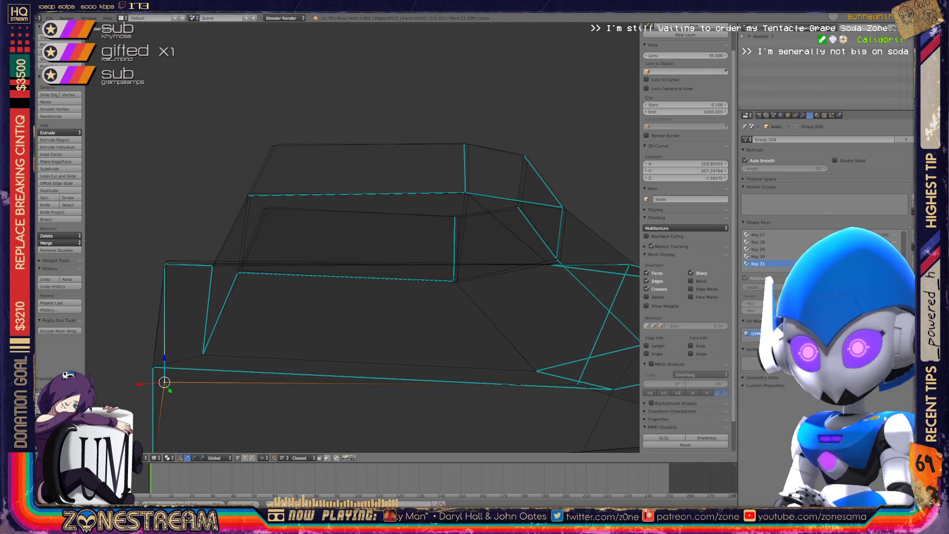
Step: Raise the upper seat vertex straight up to the reference corner, then check the top-left corner
{"action": "right_click", "coordinate": [267, 207]}
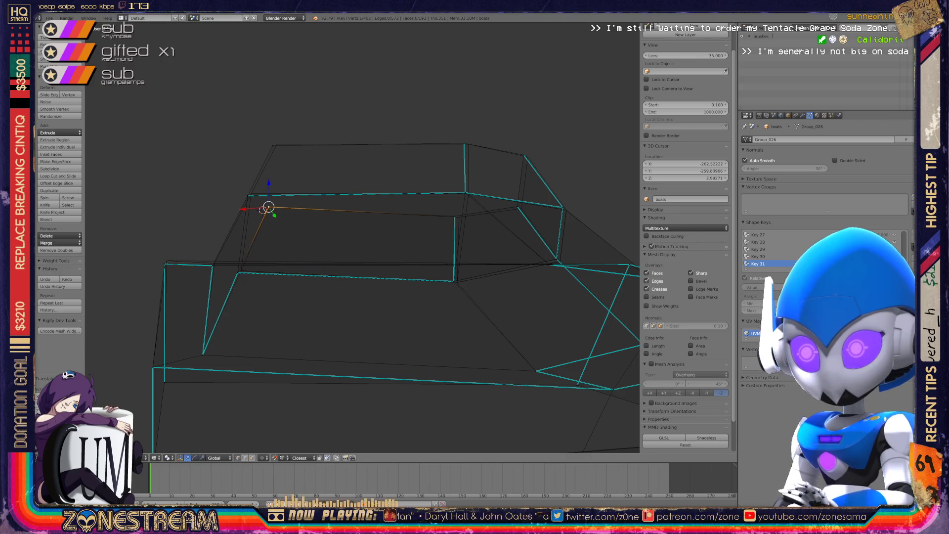
{"action": "right_click", "coordinate": [454, 216]}
{"action": "middle_click_drag", "start_coordinate": [455, 215], "coordinate": [234, 209], "text": "shift"}
{"action": "scroll", "coordinate": [235, 208], "scroll_direction": "up", "scroll_amount": 3}
{"action": "right_click", "coordinate": [271, 168]}
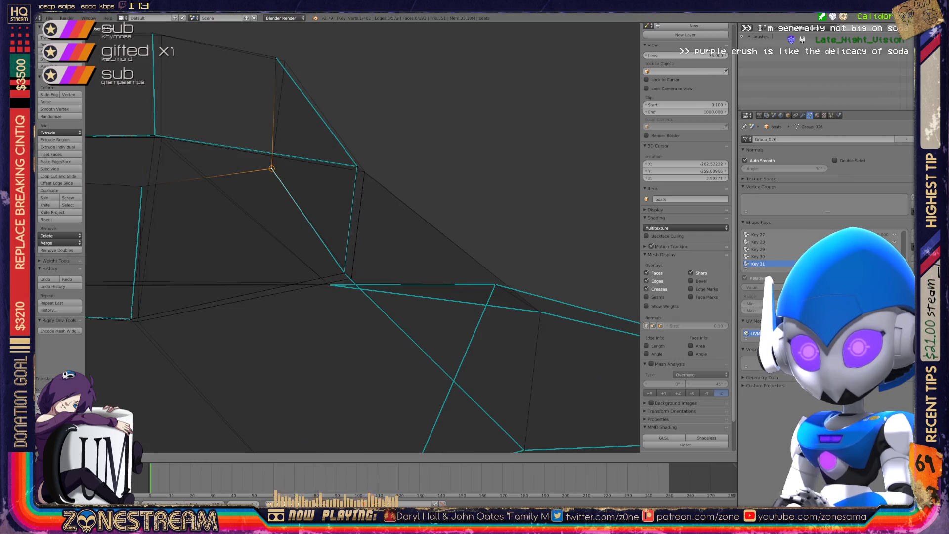
{"action": "middle_click_drag", "start_coordinate": [272, 168], "coordinate": [354, 260]}
{"action": "mouse_move", "coordinate": [353, 242]}
{"action": "left_mouse_down"}
{"action": "mouse_move", "coordinate": [359, 130]}
{"action": "mouse_move", "coordinate": [367, 132]}
{"action": "left_mouse_up"}
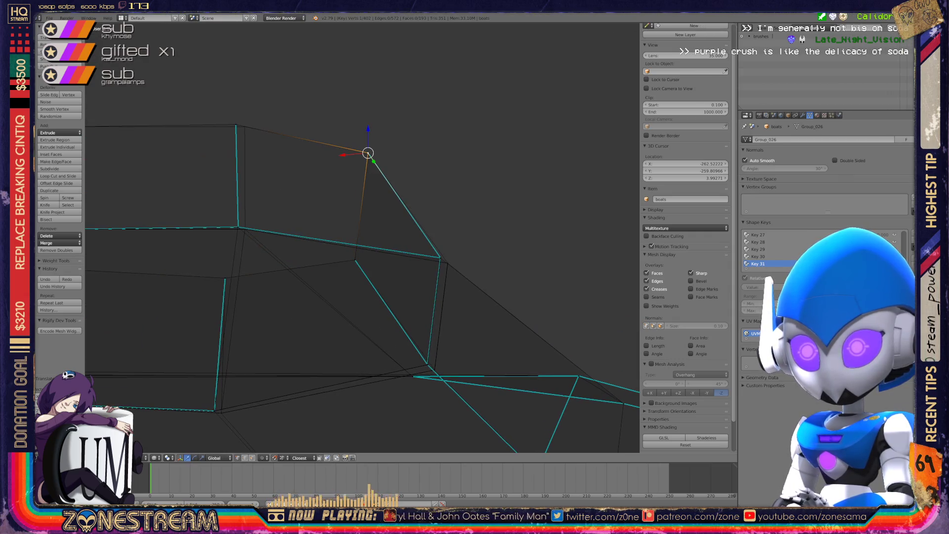
{"action": "mouse_move", "coordinate": [366, 132]}
{"action": "middle_mouse_down", "text": "shift"}
{"action": "mouse_move", "coordinate": [468, 183]}
{"action": "mouse_move", "coordinate": [347, 173]}
{"action": "mouse_move", "coordinate": [355, 177]}
{"action": "mouse_move", "coordinate": [565, 208]}
{"action": "middle_mouse_up", "text": "shift"}
{"action": "right_click", "coordinate": [170, 208]}
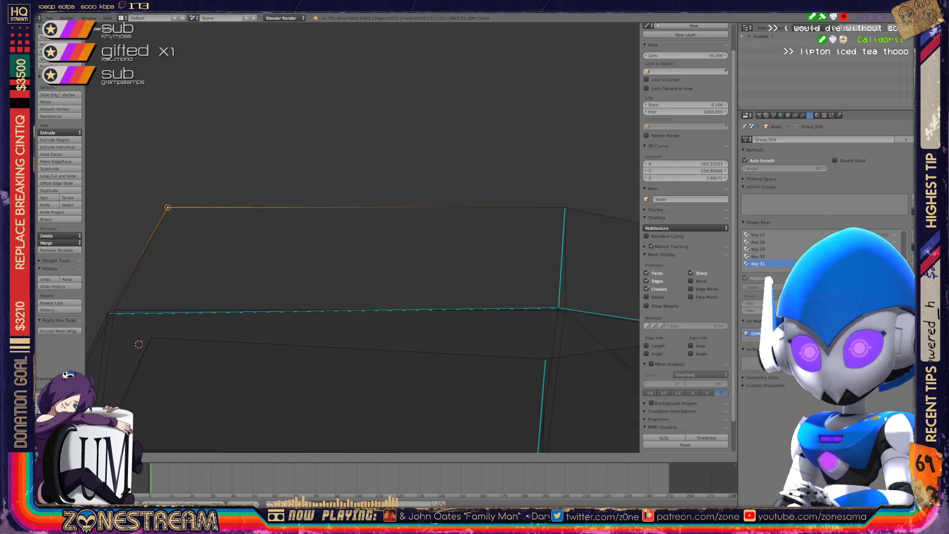
{"action": "mouse_move", "coordinate": [170, 208]}
{"action": "middle_mouse_down"}
{"action": "mouse_move", "coordinate": [227, 214]}
{"action": "mouse_move", "coordinate": [154, 239]}
{"action": "mouse_move", "coordinate": [140, 224]}
{"action": "mouse_move", "coordinate": [237, 143]}
{"action": "middle_mouse_up"}
Step: Slide the two selected bottom corner vertices sideways onto the reference edge
{"action": "scroll", "coordinate": [236, 144], "scroll_direction": "down", "scroll_amount": 5}
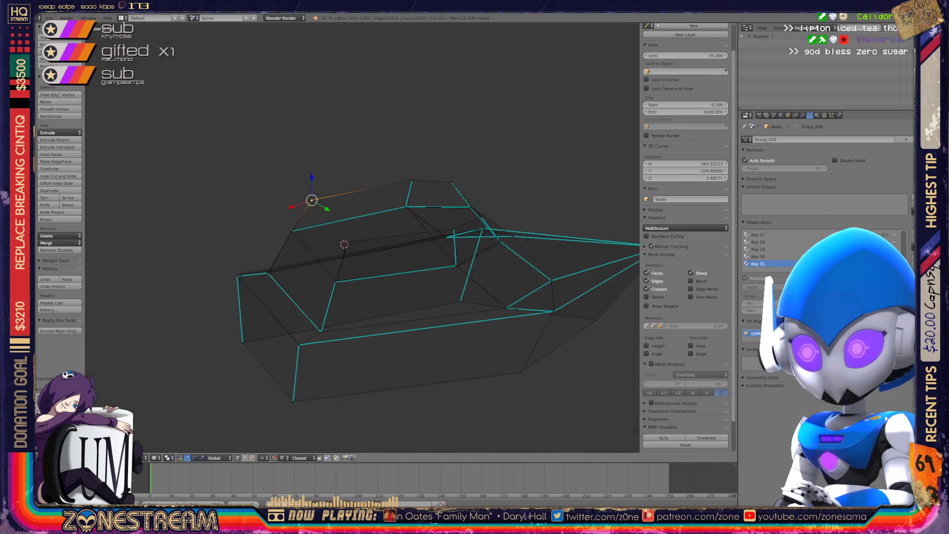
{"action": "mouse_move", "coordinate": [310, 201]}
{"action": "middle_mouse_down"}
{"action": "mouse_move", "coordinate": [394, 221]}
{"action": "mouse_move", "coordinate": [416, 243]}
{"action": "mouse_move", "coordinate": [375, 265]}
{"action": "middle_mouse_up"}
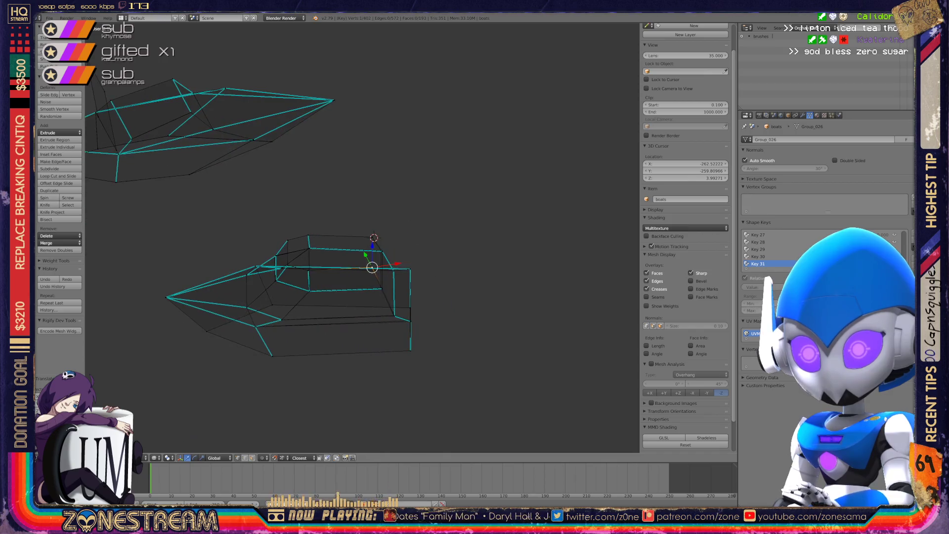
{"action": "scroll", "coordinate": [375, 265], "scroll_direction": "up", "scroll_amount": 6}
{"action": "scroll", "coordinate": [363, 237], "scroll_direction": "up", "scroll_amount": 8}
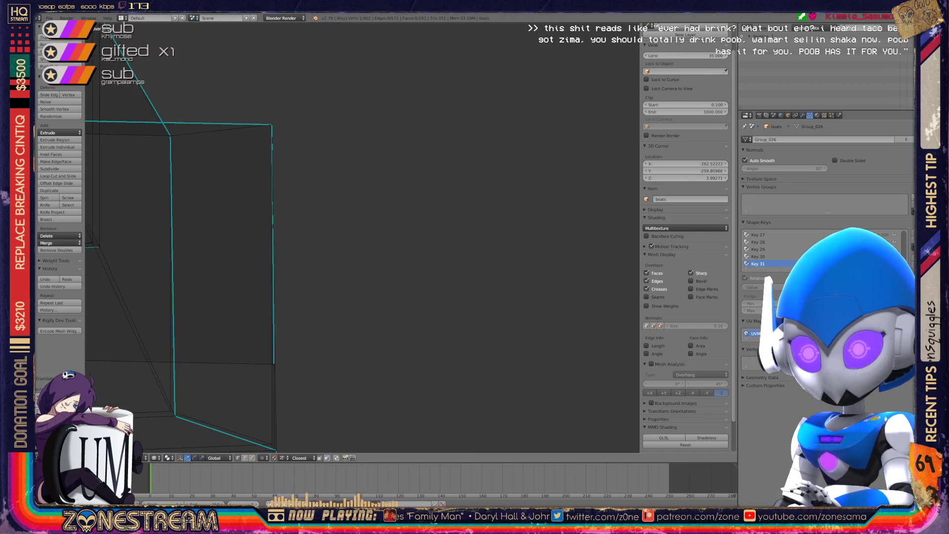
{"action": "right_click", "coordinate": [285, 291], "text": "shift"}
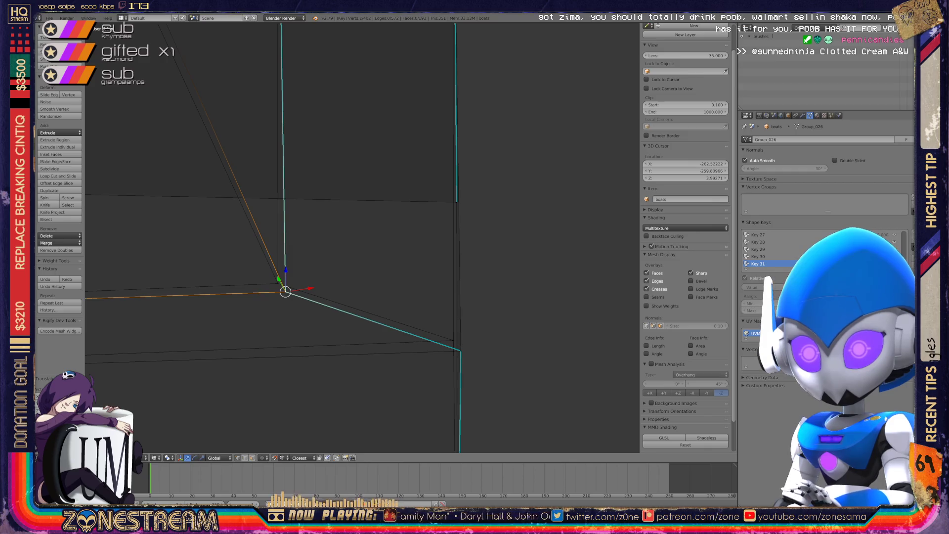
{"action": "key", "text": "g"}
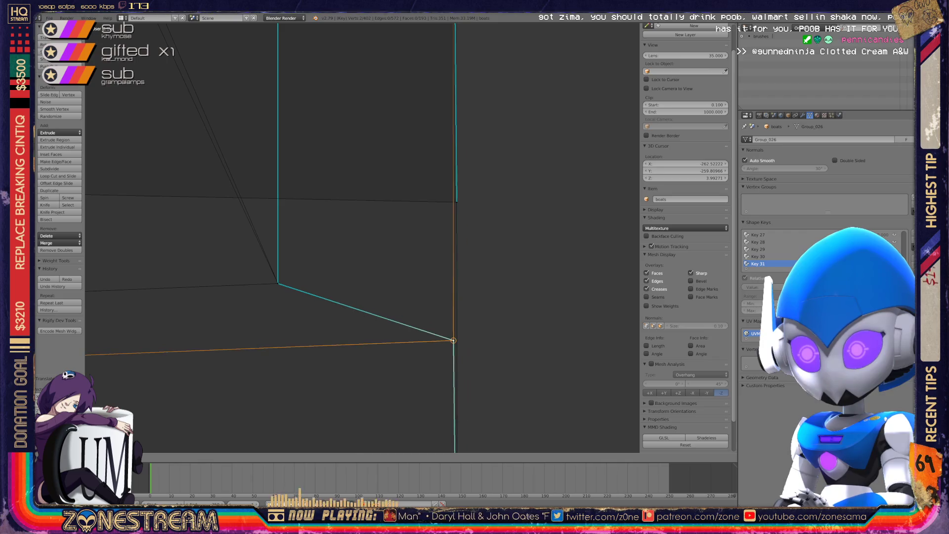
{"action": "left_click", "coordinate": [452, 339]}
{"action": "mouse_move", "coordinate": [451, 339]}
{"action": "middle_mouse_down"}
{"action": "mouse_move", "coordinate": [406, 312]}
{"action": "mouse_move", "coordinate": [494, 385]}
{"action": "middle_mouse_up"}
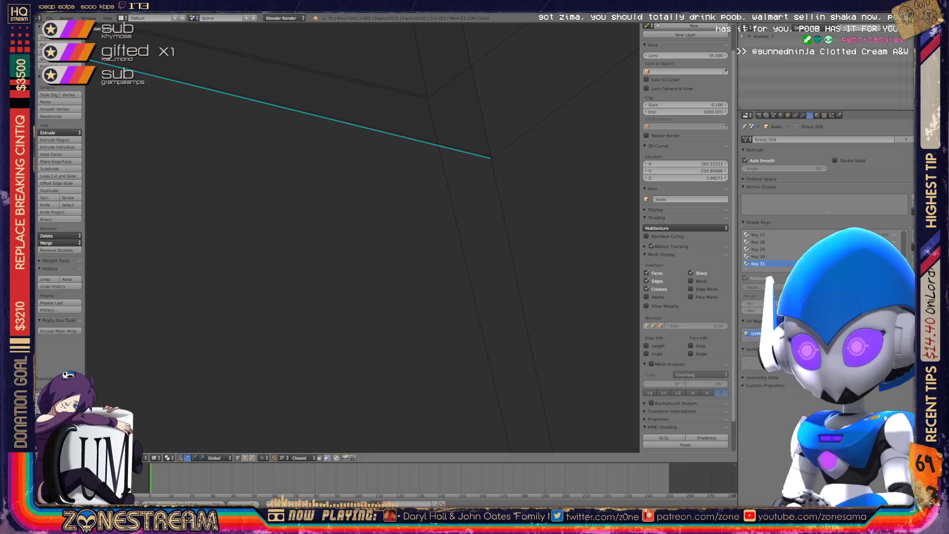
Step: Check the cyan edge by alternately selecting its end vertex and the upper-left vertex
{"action": "mouse_move", "coordinate": [346, 238]}
{"action": "middle_mouse_down"}
{"action": "mouse_move", "coordinate": [286, 322]}
{"action": "mouse_move", "coordinate": [306, 312]}
{"action": "middle_mouse_up"}
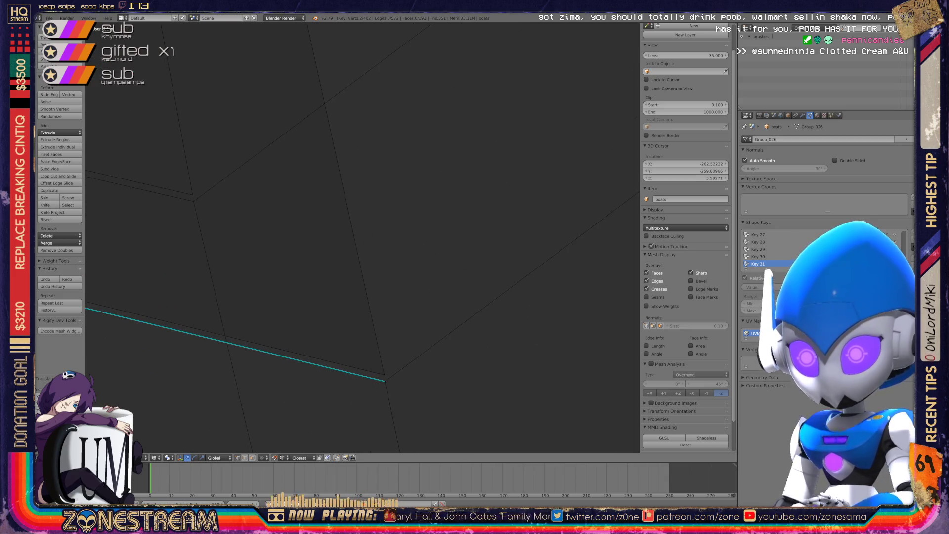
{"action": "right_click", "coordinate": [384, 381]}
{"action": "right_click", "coordinate": [212, 233]}
{"action": "right_click", "coordinate": [192, 195]}
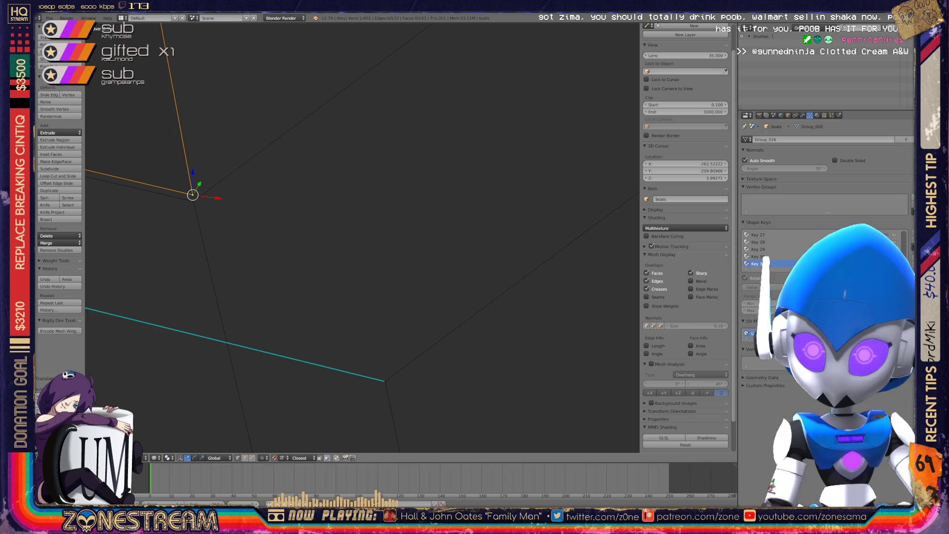
{"action": "right_click", "coordinate": [385, 381]}
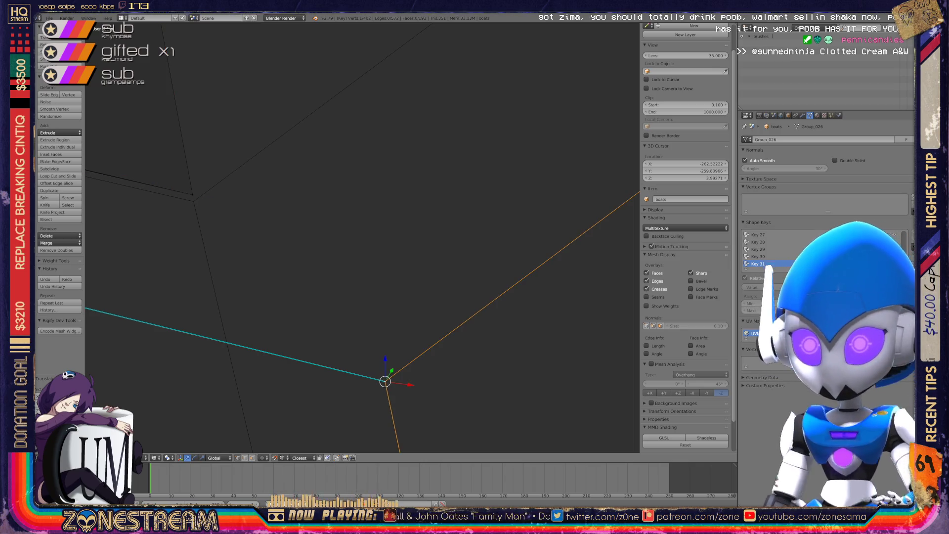
{"action": "right_click", "coordinate": [193, 201]}
{"action": "right_click", "coordinate": [385, 381]}
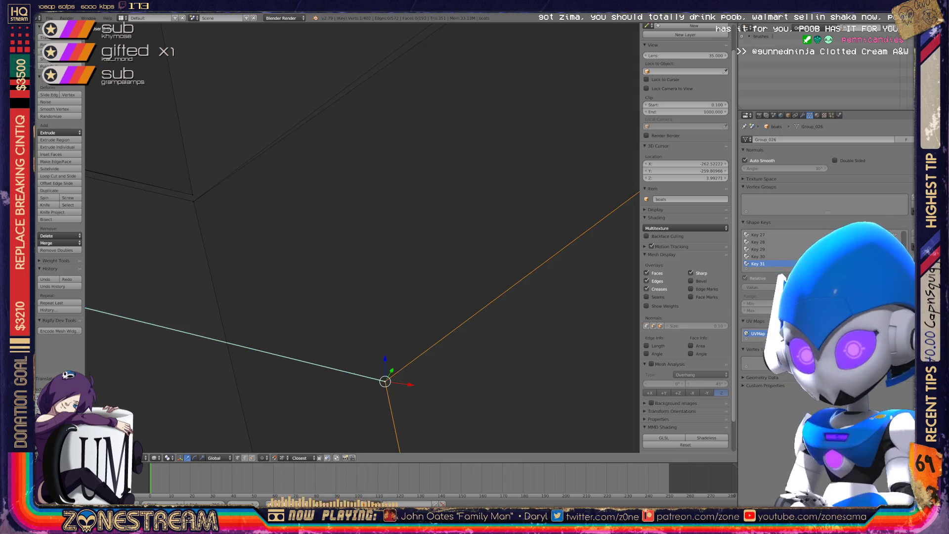
{"action": "right_click", "coordinate": [194, 201]}
{"action": "mouse_move", "coordinate": [193, 201]}
{"action": "middle_mouse_down", "text": "shift"}
{"action": "mouse_move", "coordinate": [343, 229]}
{"action": "mouse_move", "coordinate": [454, 277]}
{"action": "mouse_move", "coordinate": [464, 267]}
{"action": "mouse_move", "coordinate": [494, 277]}
{"action": "mouse_move", "coordinate": [445, 269]}
{"action": "mouse_move", "coordinate": [474, 271]}
{"action": "middle_mouse_up", "text": "shift"}
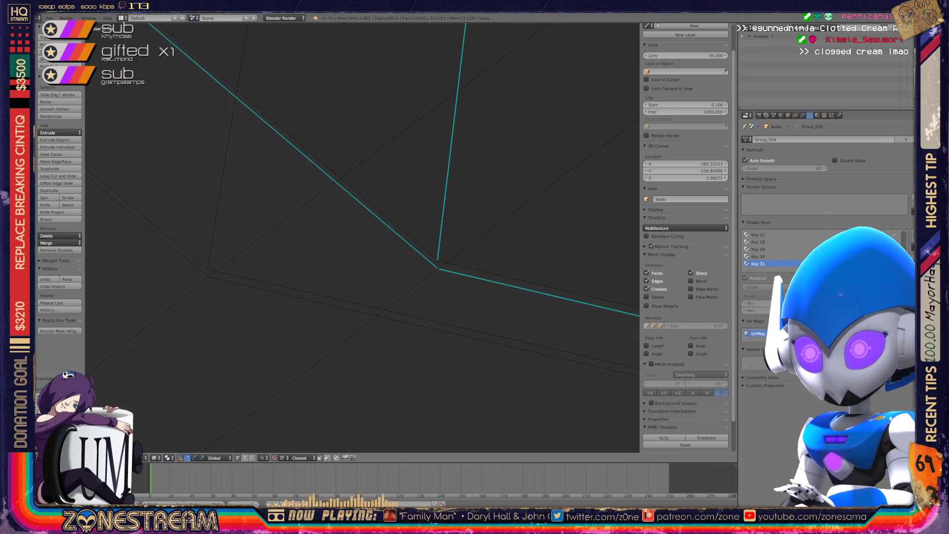
Step: Snap the cyan corner vertex onto the reference corner after two cancelled attempts
{"action": "right_click", "coordinate": [438, 260]}
{"action": "key", "text": "g"}
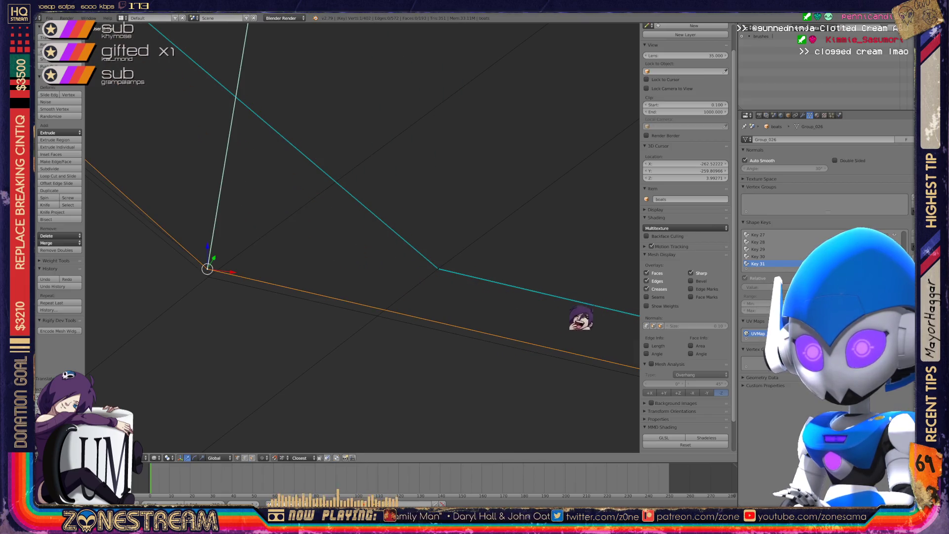
{"action": "key", "text": "ctrl+z"}
{"action": "key", "text": "g"}
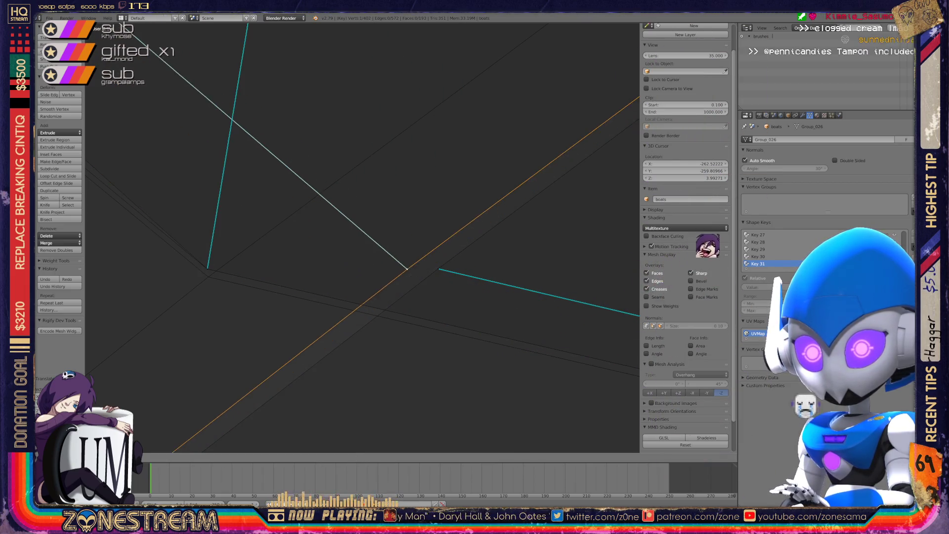
{"action": "key", "text": "Escape"}
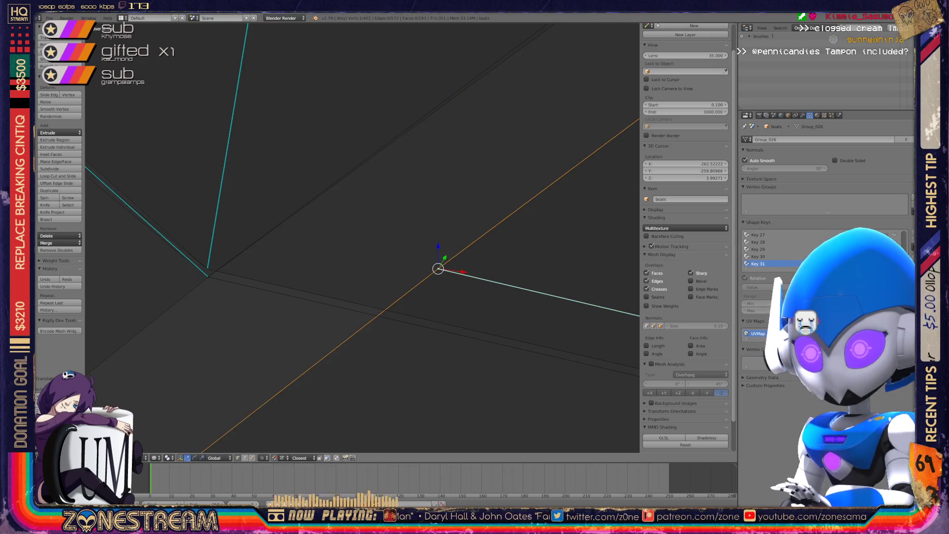
{"action": "key", "text": "g"}
{"action": "key", "text": "Return"}
{"action": "key", "text": "KP_Decimal"}
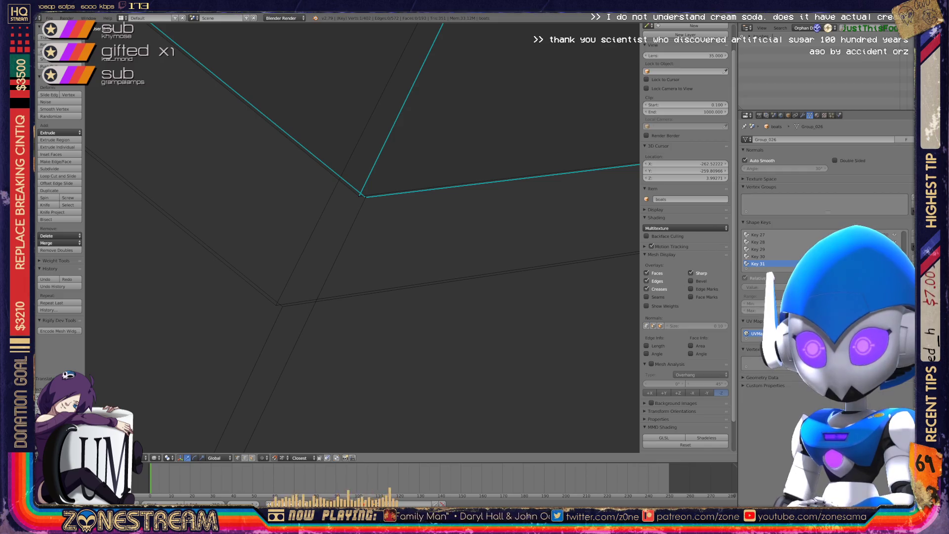
Step: Drag the edge-junction and outer vertices down-left onto the reference corner
{"action": "right_click", "coordinate": [360, 195]}
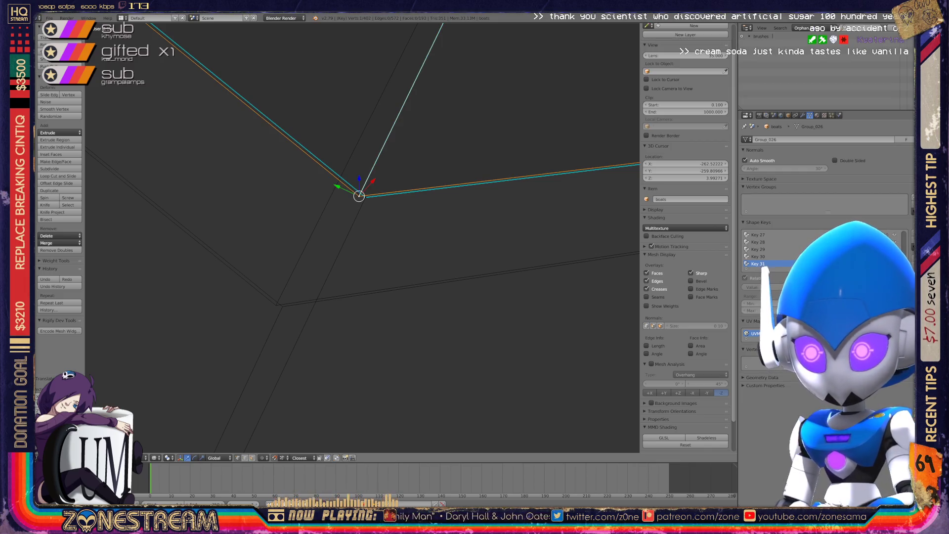
{"action": "mouse_move", "coordinate": [359, 195]}
{"action": "left_mouse_down"}
{"action": "mouse_move", "coordinate": [322, 258]}
{"action": "mouse_move", "coordinate": [276, 305]}
{"action": "left_mouse_up"}
{"action": "right_click", "coordinate": [365, 197]}
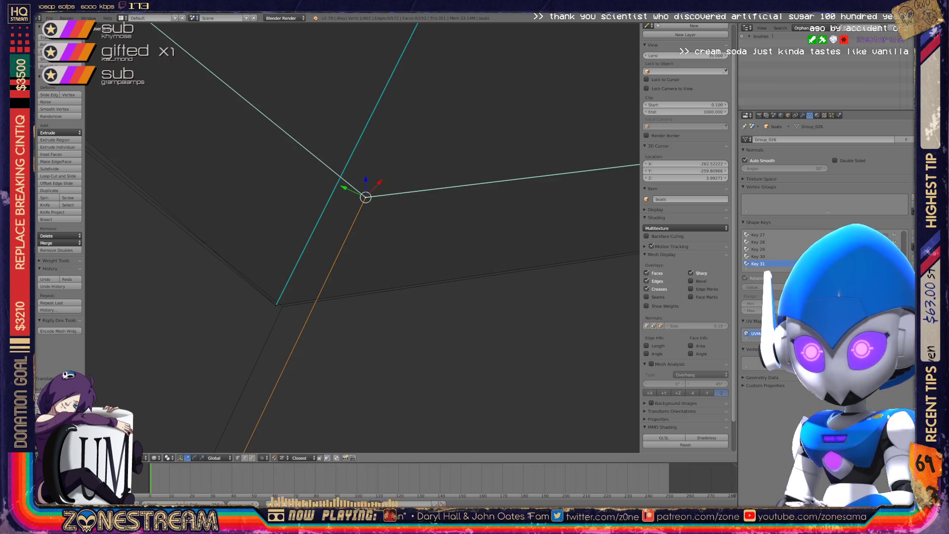
{"action": "left_click_drag", "start_coordinate": [366, 197], "coordinate": [276, 305]}
{"action": "key", "text": "KP_Decimal"}
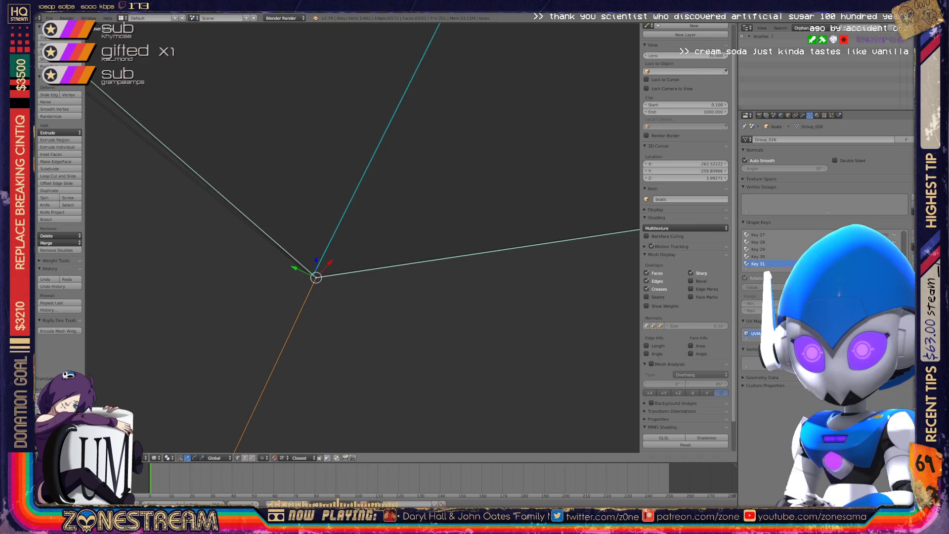
{"action": "scroll", "coordinate": [362, 238], "scroll_direction": "up", "scroll_amount": 4}
{"action": "scroll", "coordinate": [363, 238], "scroll_direction": "down", "scroll_amount": 15}
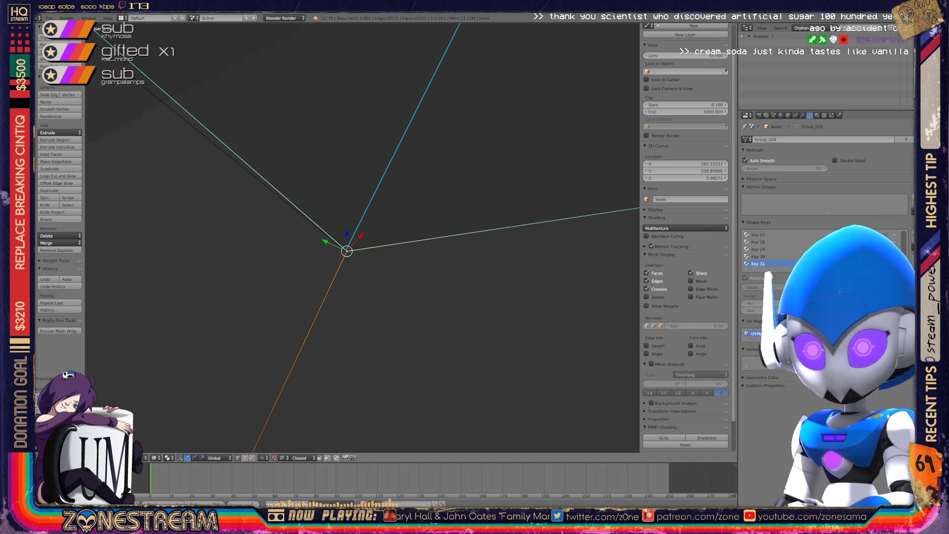
{"action": "middle_click_drag", "start_coordinate": [362, 237], "coordinate": [494, 217]}
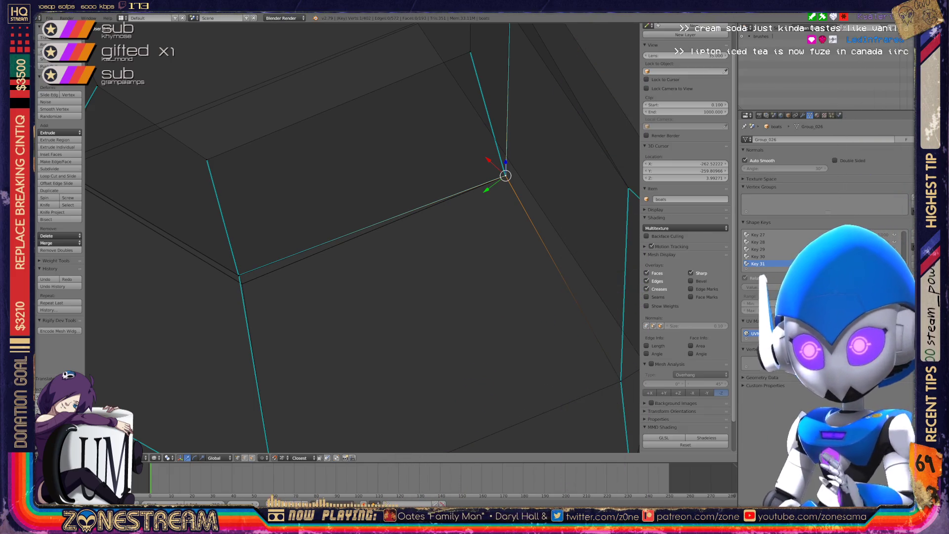
Step: Move the seat's corner vertex onto the reference corner, retrying after one cancelled move
{"action": "scroll", "coordinate": [361, 237], "scroll_direction": "up", "scroll_amount": 3}
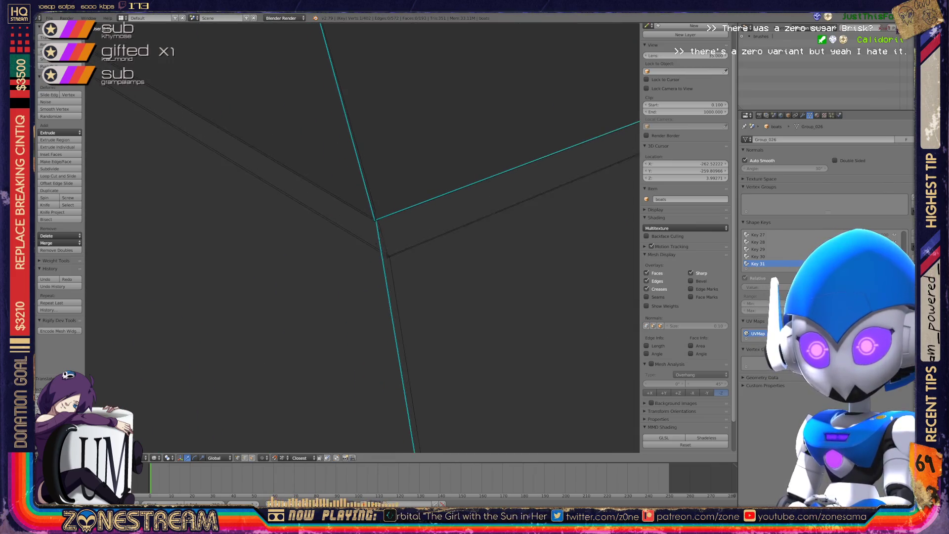
{"action": "scroll", "coordinate": [362, 237], "scroll_direction": "up", "scroll_amount": 3}
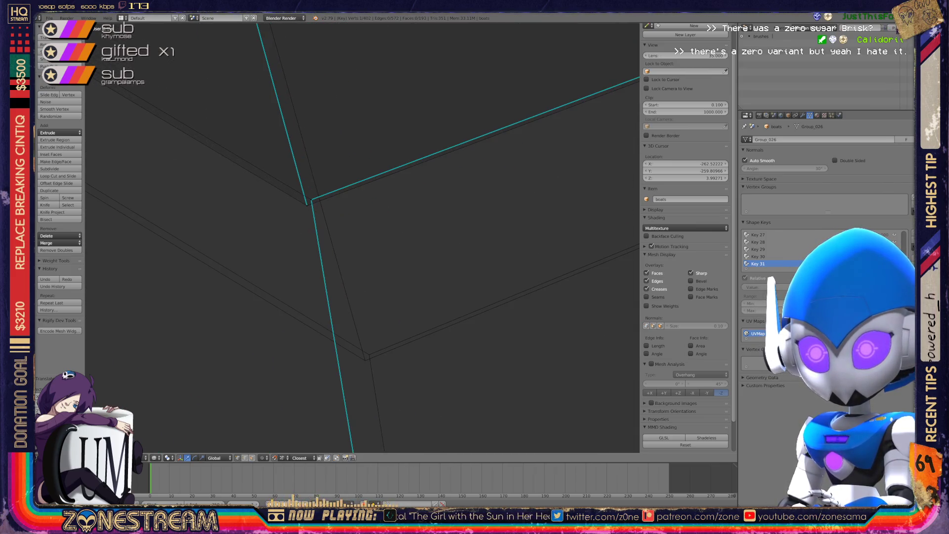
{"action": "right_click", "coordinate": [307, 203]}
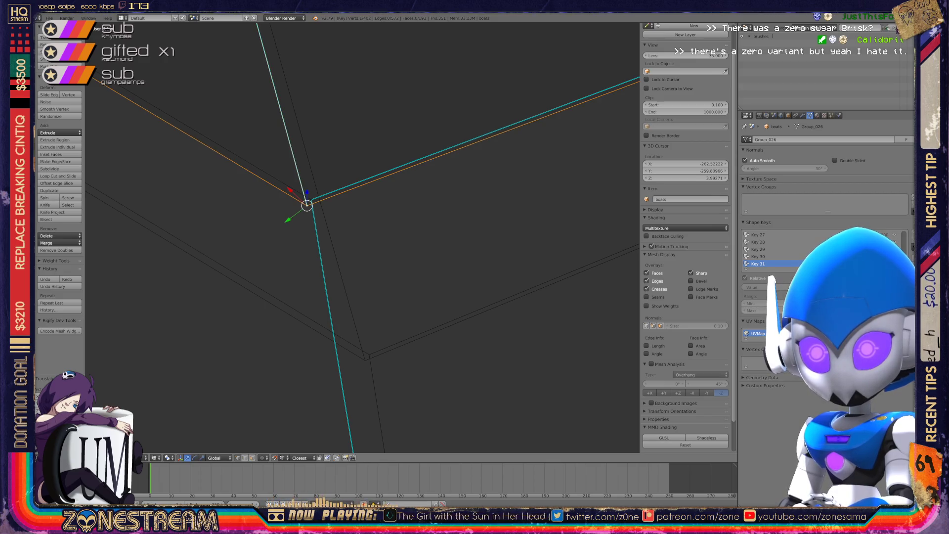
{"action": "key", "text": "g"}
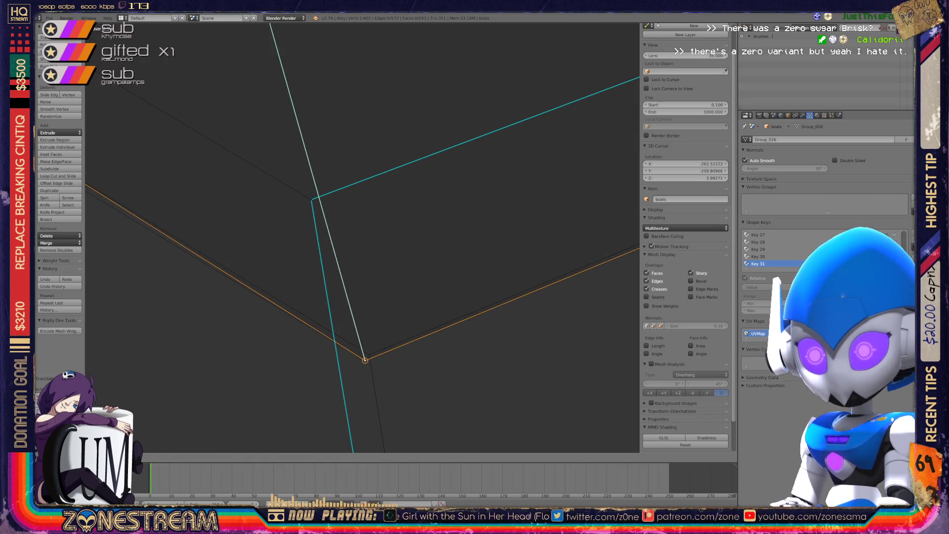
{"action": "key", "text": "Escape"}
{"action": "key", "text": "g"}
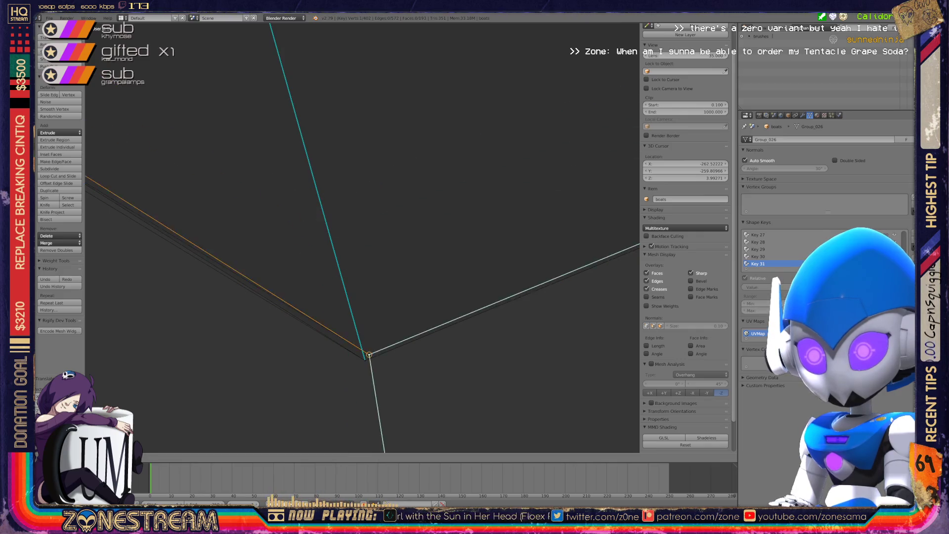
{"action": "key", "text": "Return"}
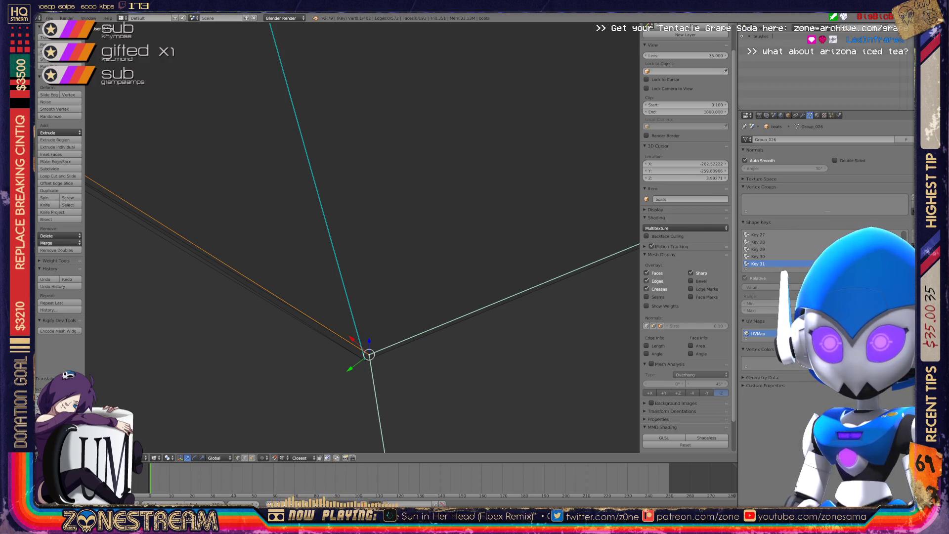
{"action": "scroll", "coordinate": [362, 238], "scroll_direction": "down", "scroll_amount": 5, "text": "shift"}
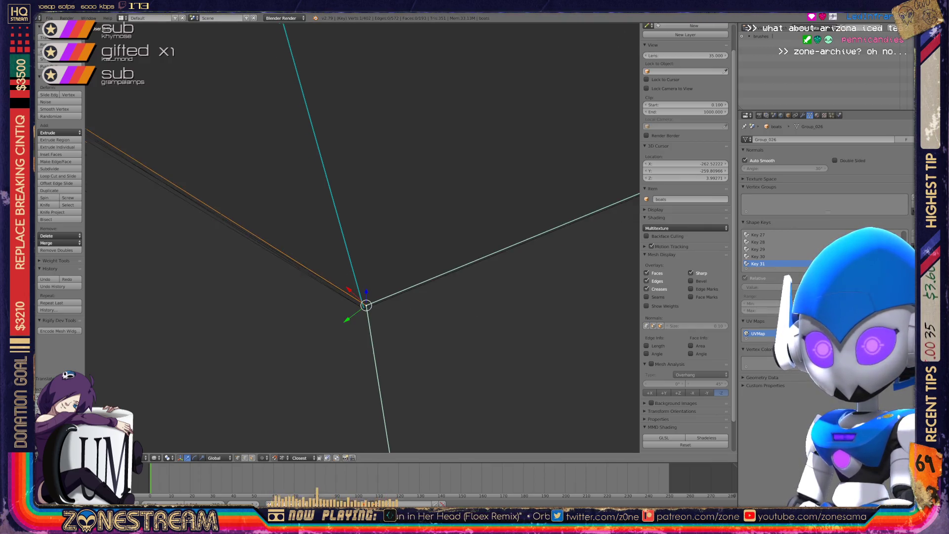
{"action": "scroll", "coordinate": [362, 238], "scroll_direction": "down", "scroll_amount": 3}
Step: Move the upper-corner vertex and its grown selection along the reference edge, redoing once
{"action": "scroll", "coordinate": [363, 238], "scroll_direction": "up", "scroll_amount": 8}
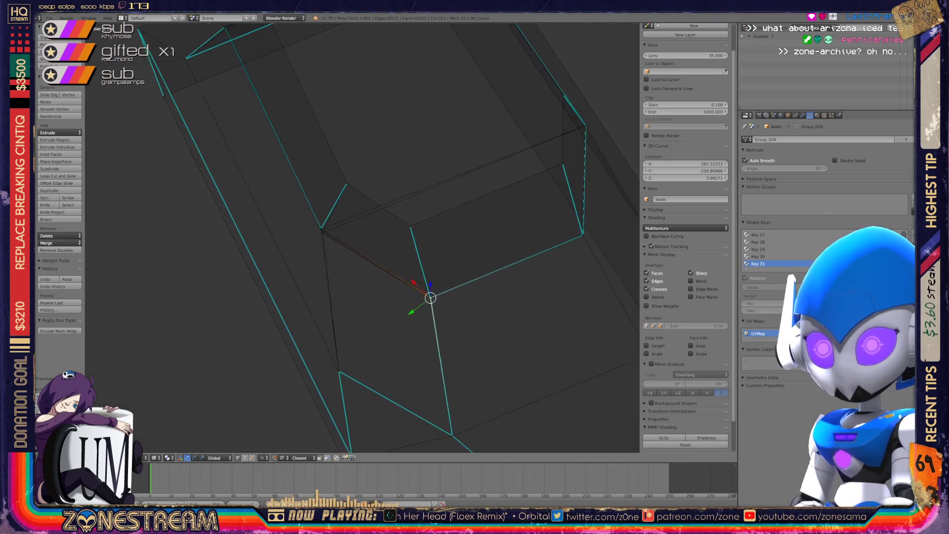
{"action": "scroll", "coordinate": [362, 237], "scroll_direction": "up", "scroll_amount": 4}
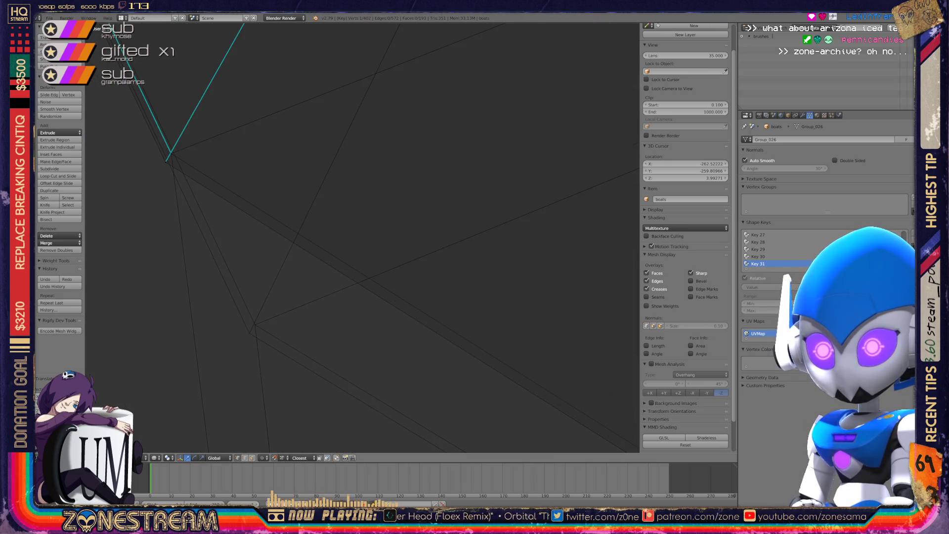
{"action": "right_click", "coordinate": [171, 153]}
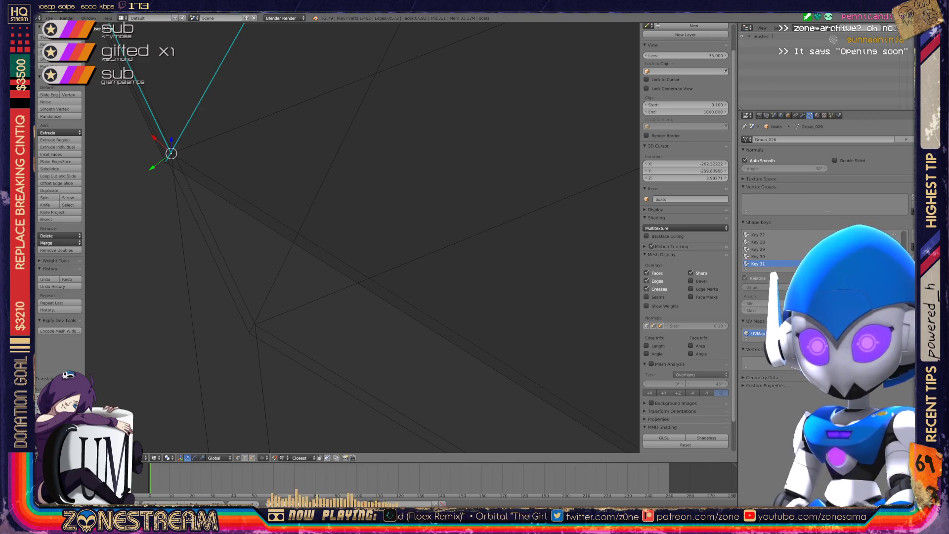
{"action": "key", "text": "ctrl+shift+KP_Add"}
{"action": "key", "text": "ctrl+shift+KP_Add"}
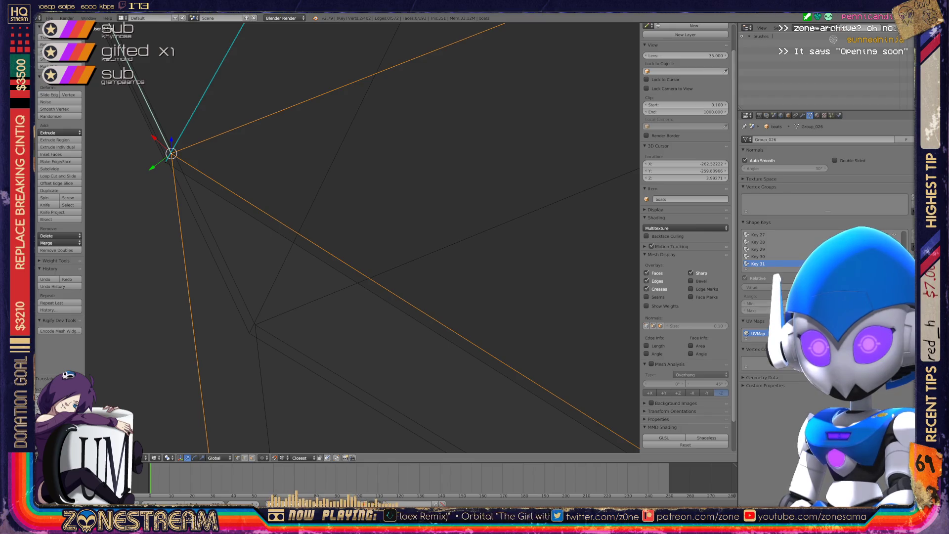
{"action": "key", "text": "g"}
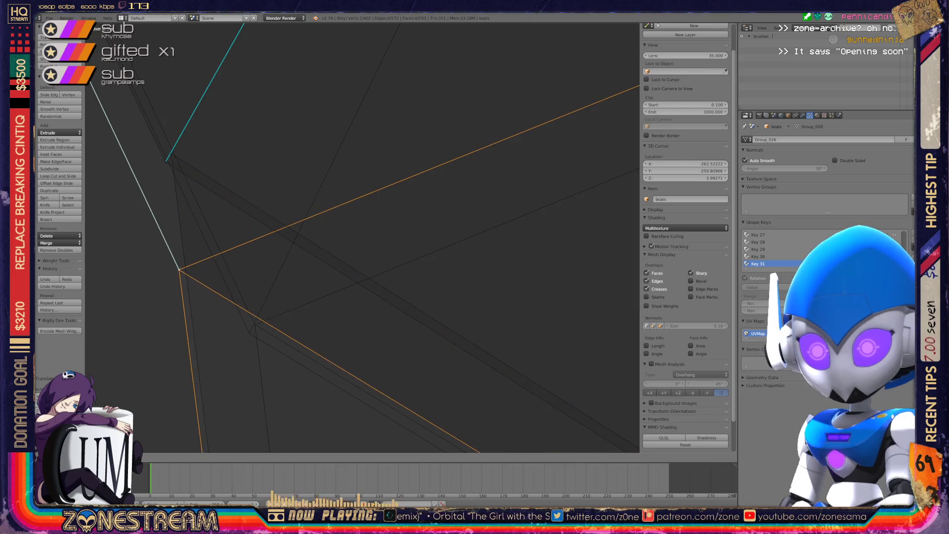
{"action": "key", "text": "Return"}
{"action": "key", "text": "ctrl+z"}
{"action": "key", "text": "g"}
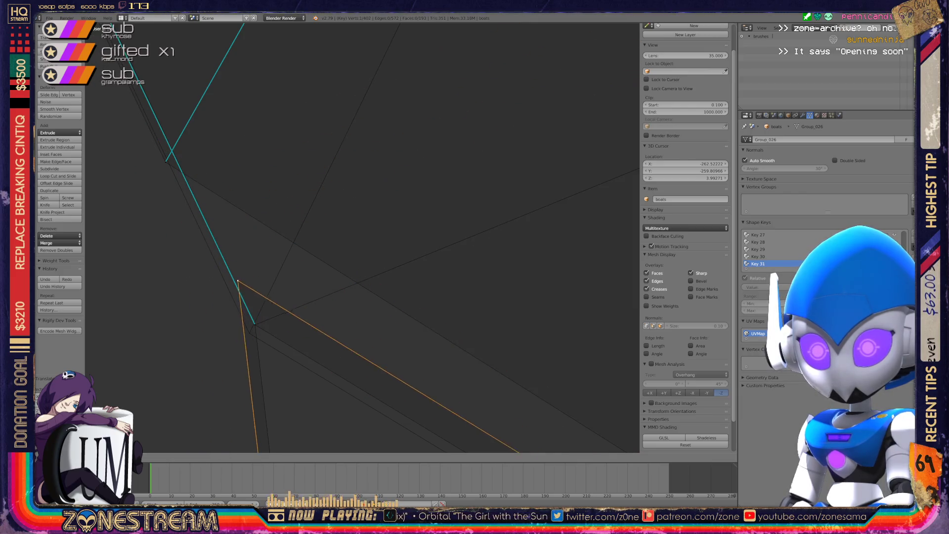
{"action": "left_click", "coordinate": [255, 324]}
Step: Place the second upper-corner vertex on the reference corner and centre the view on it
{"action": "right_click", "coordinate": [163, 159]}
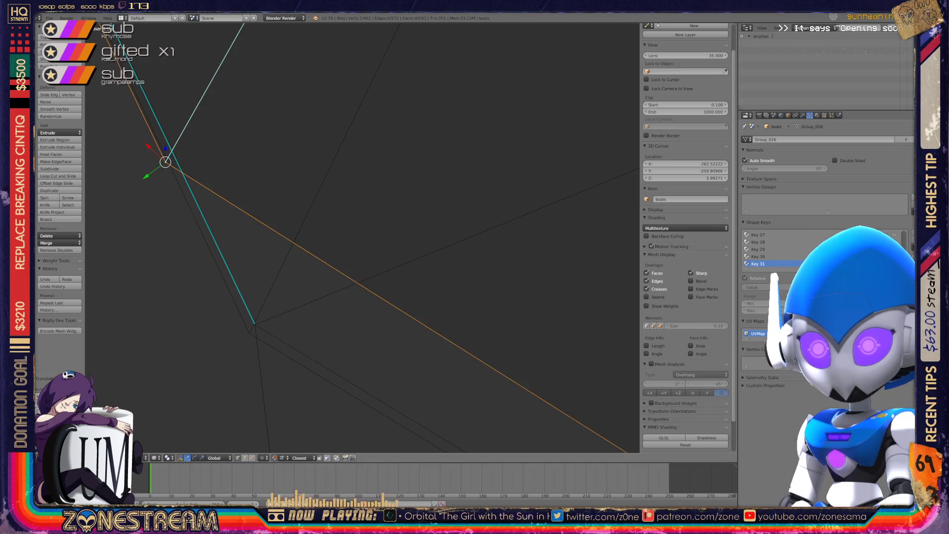
{"action": "key", "text": "g"}
{"action": "key", "text": "Return"}
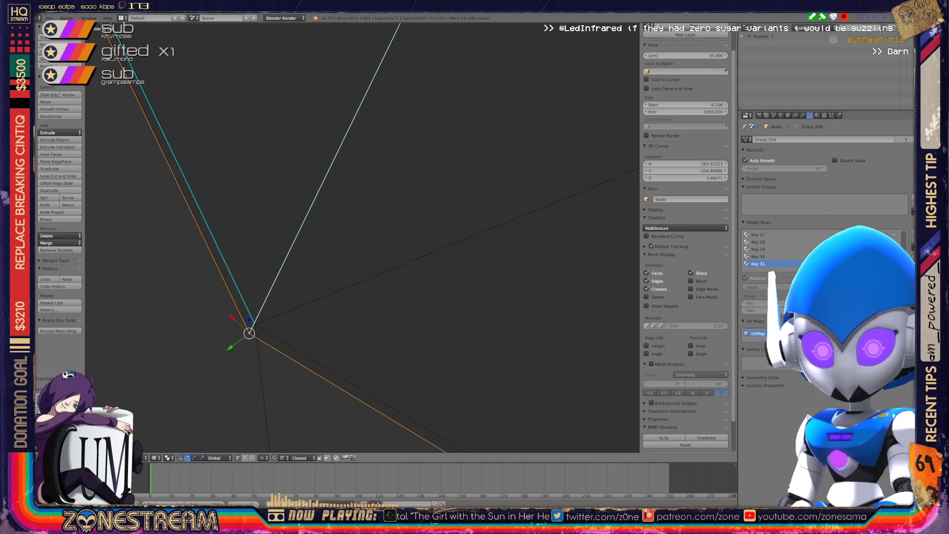
{"action": "key", "text": "KP_Decimal"}
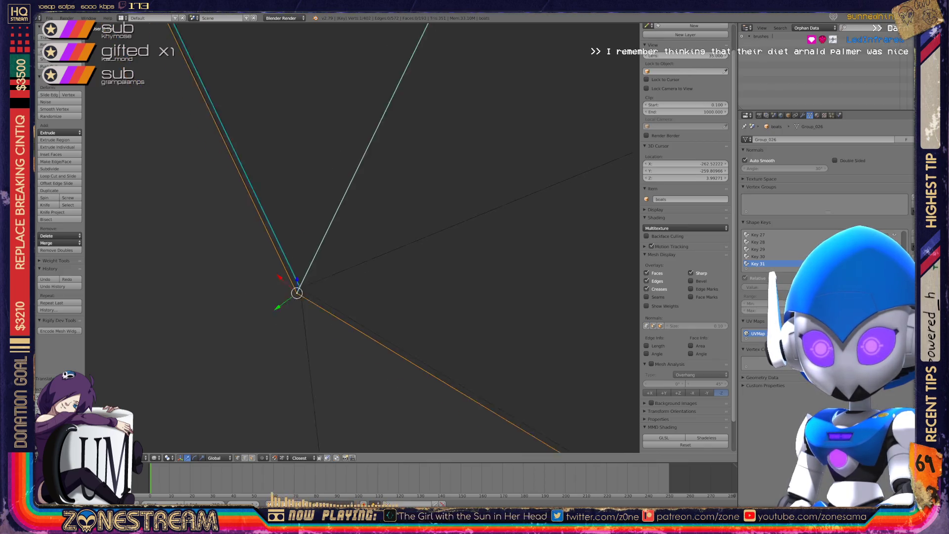
{"action": "scroll", "coordinate": [306, 46], "scroll_direction": "down", "scroll_amount": 4}
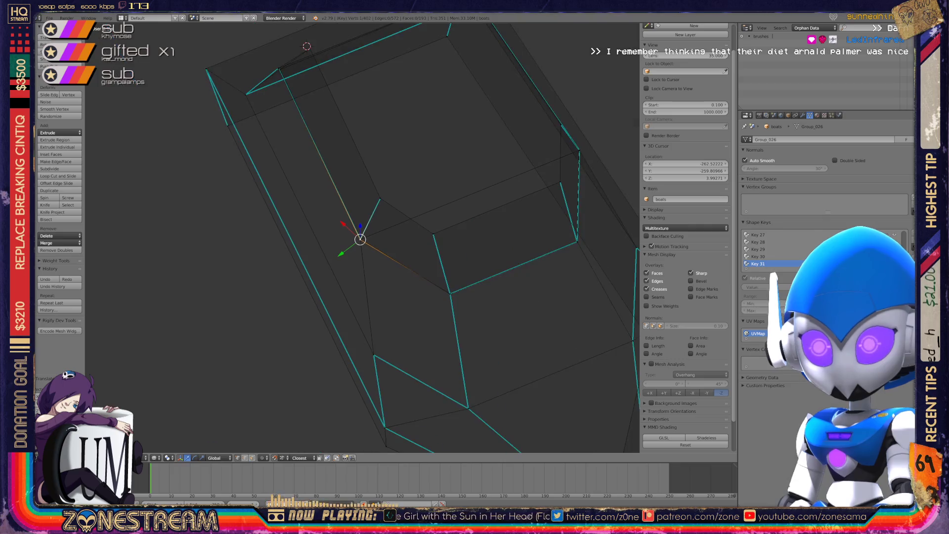
{"action": "middle_click_drag", "start_coordinate": [360, 237], "coordinate": [440, 212]}
{"action": "scroll", "coordinate": [362, 238], "scroll_direction": "up", "scroll_amount": 6}
Step: Move the mesh-corner vertex onto the reference corner and bring the overlapping vertex onto it
{"action": "right_click", "coordinate": [291, 340]}
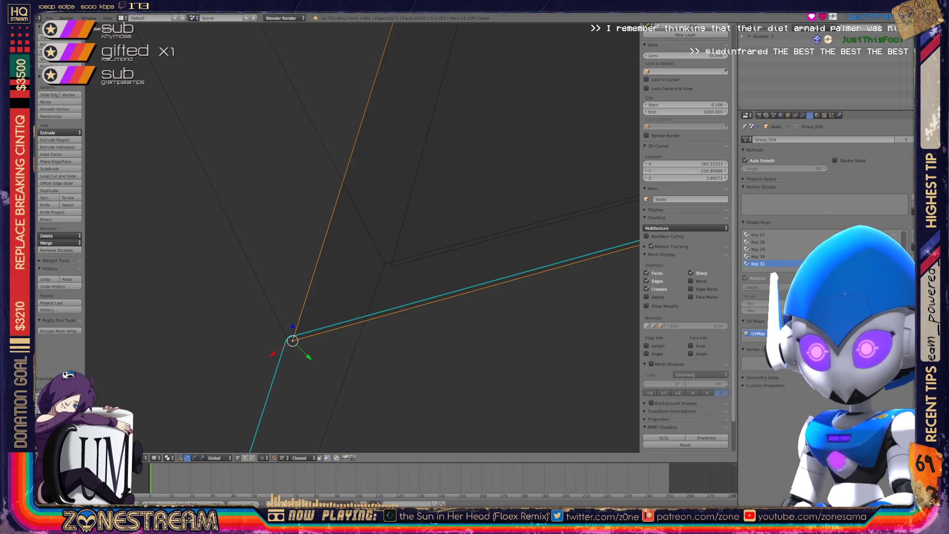
{"action": "key", "text": "g"}
{"action": "key", "text": "Return"}
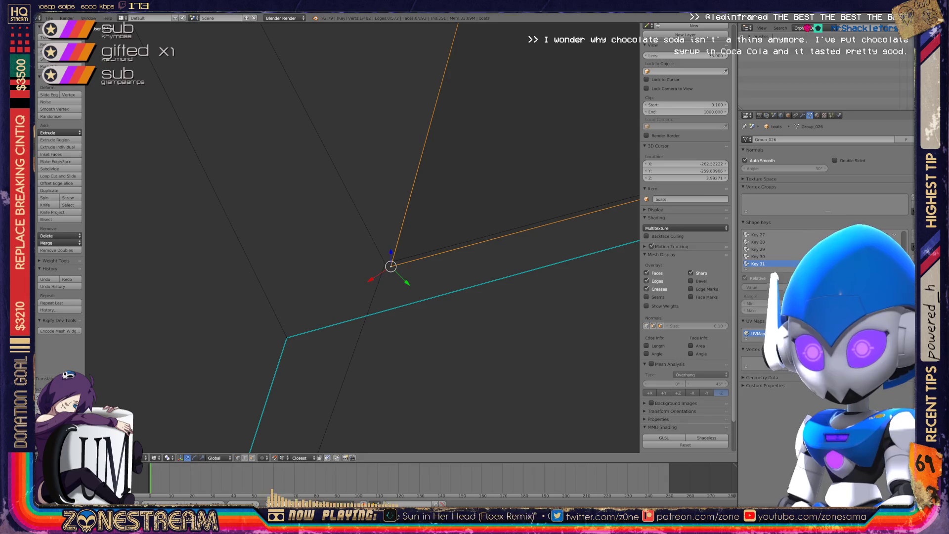
{"action": "right_click", "coordinate": [287, 338]}
{"action": "key", "text": "g"}
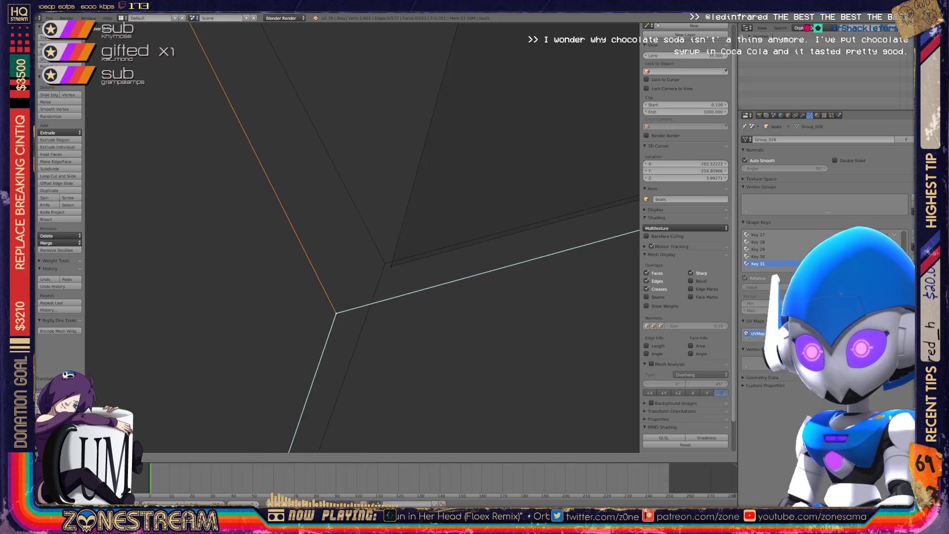
{"action": "key", "text": "Return"}
{"action": "scroll", "coordinate": [363, 238], "scroll_direction": "down", "scroll_amount": 4}
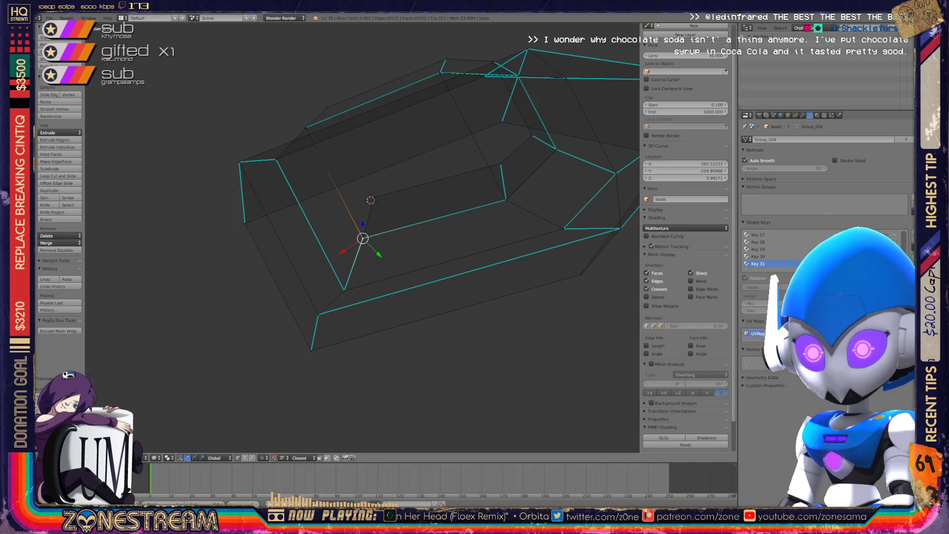
{"action": "scroll", "coordinate": [363, 198], "scroll_direction": "up", "scroll_amount": 2}
{"action": "scroll", "coordinate": [363, 198], "scroll_direction": "down", "scroll_amount": 2}
{"action": "key", "text": "Tab"}
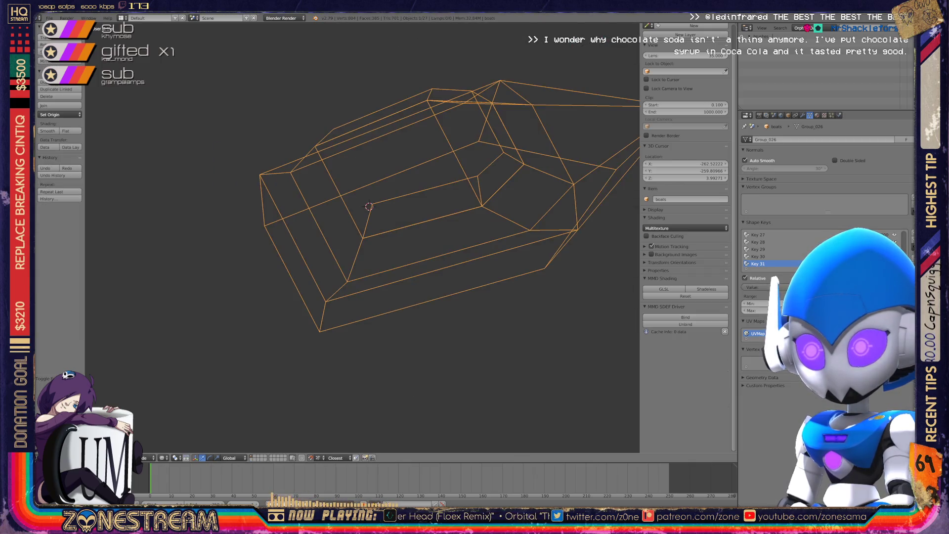
{"action": "middle_click_drag", "start_coordinate": [363, 198], "coordinate": [336, 212]}
{"action": "scroll", "coordinate": [336, 213], "scroll_direction": "up", "scroll_amount": 5}
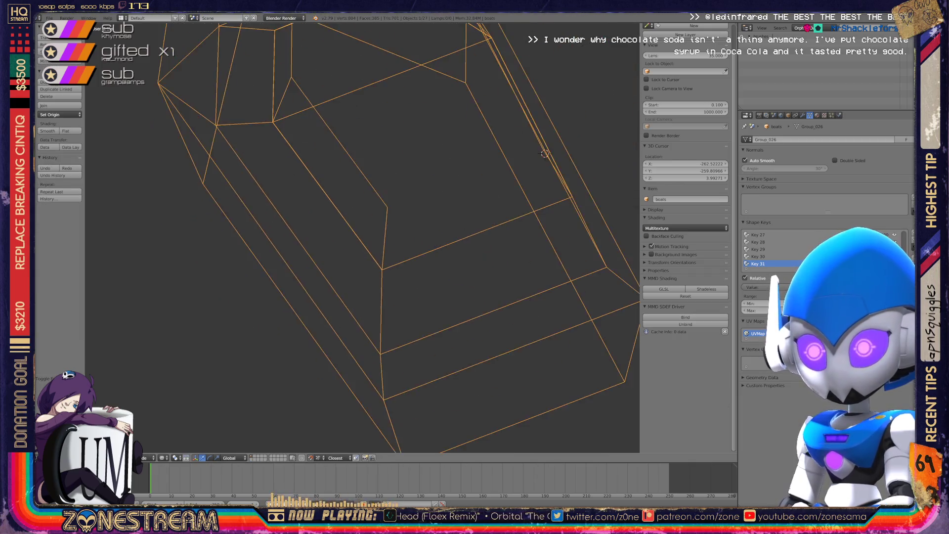
{"action": "middle_click_drag", "start_coordinate": [346, 296], "coordinate": [339, 110], "text": "shift"}
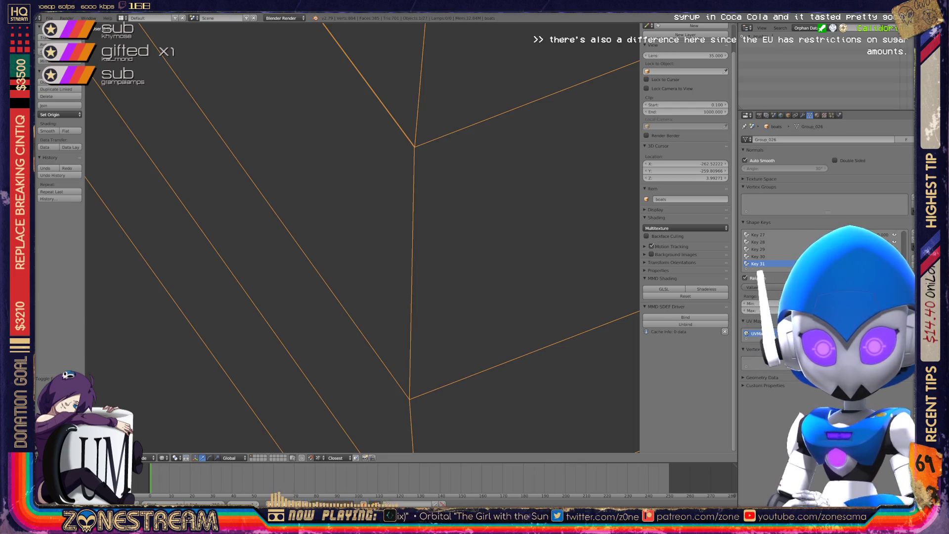
{"action": "scroll", "coordinate": [363, 237], "scroll_direction": "down", "scroll_amount": 10}
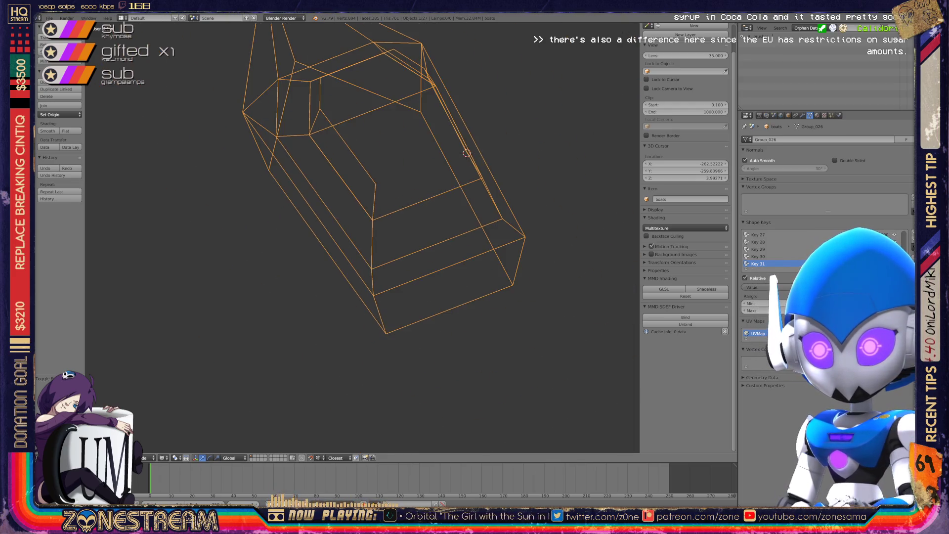
{"action": "middle_click_drag", "start_coordinate": [363, 237], "coordinate": [262, 210]}
{"action": "key", "text": "Tab"}
{"action": "key", "text": "Tab"}
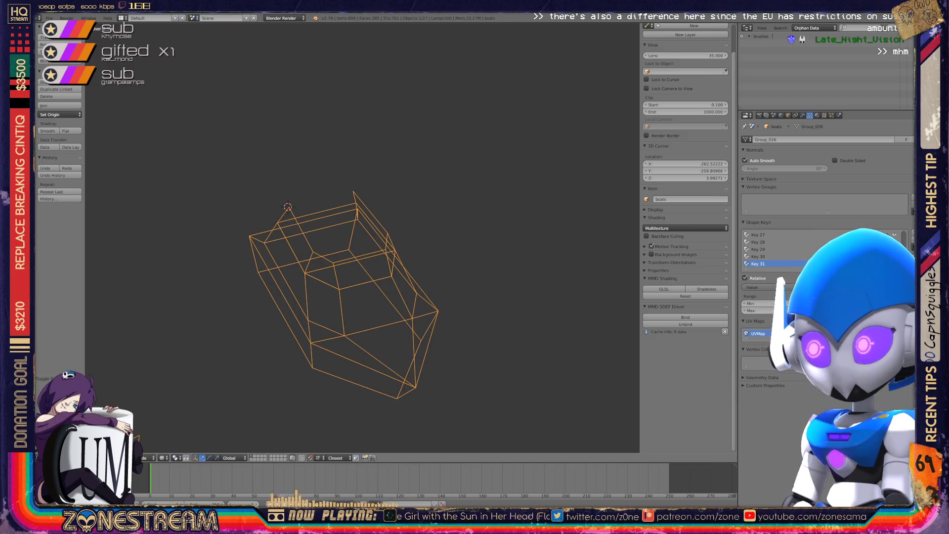
{"action": "scroll", "coordinate": [363, 237], "scroll_direction": "up", "scroll_amount": 1}
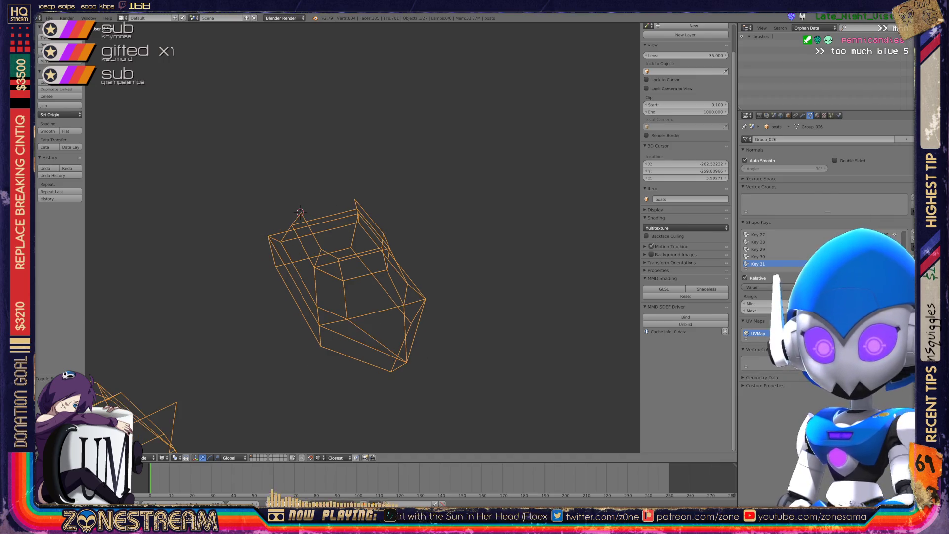
{"action": "scroll", "coordinate": [362, 237], "scroll_direction": "up", "scroll_amount": 5}
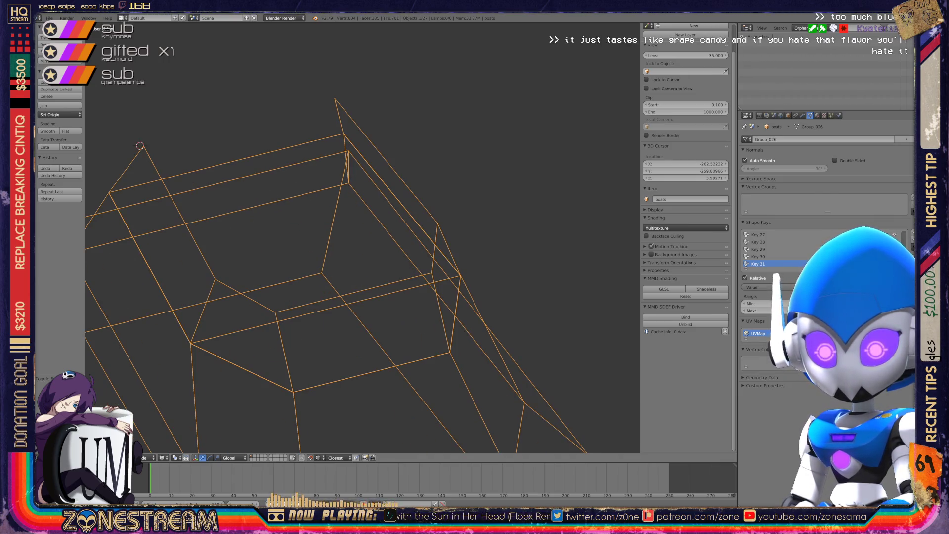
{"action": "key", "text": "Tab"}
{"action": "key", "text": "z"}
{"action": "key", "text": "Tab"}
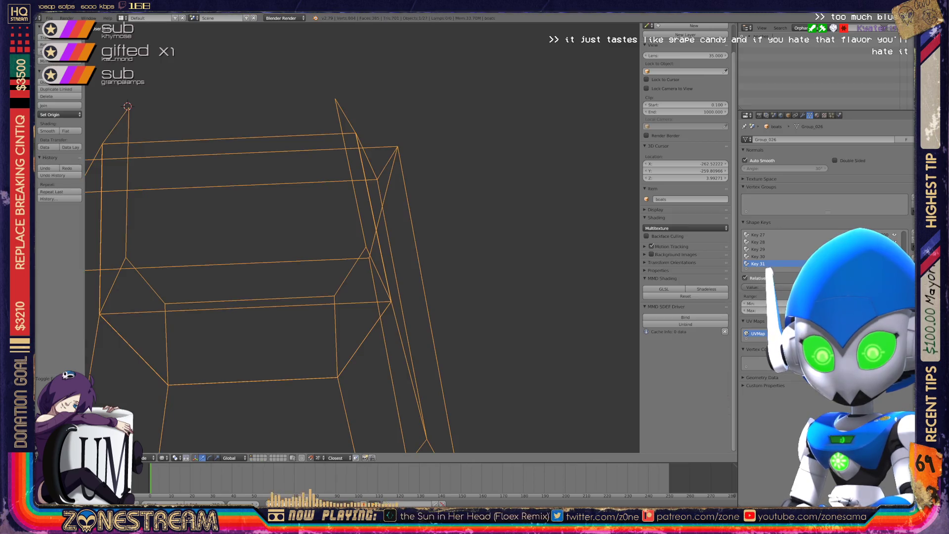
{"action": "scroll", "coordinate": [362, 238], "scroll_direction": "up", "scroll_amount": 6}
{"action": "scroll", "coordinate": [362, 237], "scroll_direction": "up", "scroll_amount": 3}
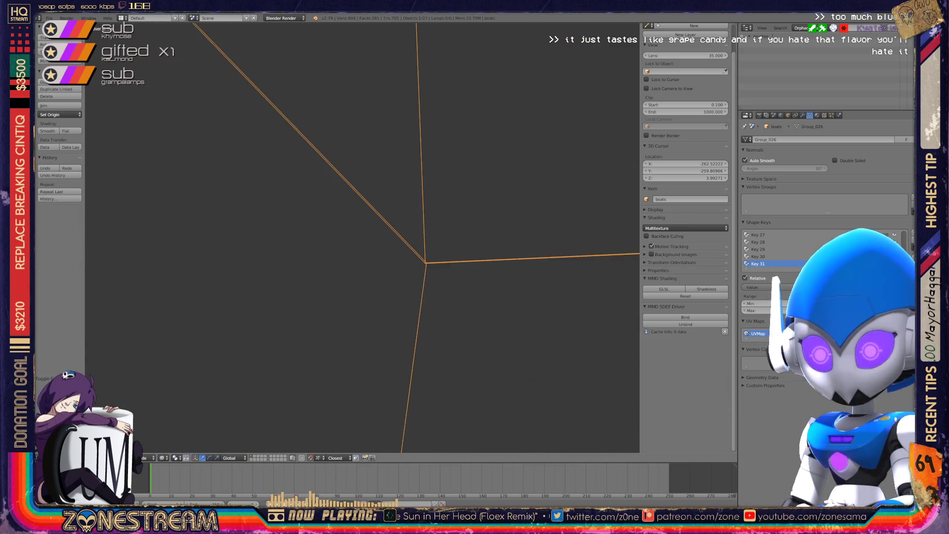
{"action": "scroll", "coordinate": [362, 237], "scroll_direction": "up", "scroll_amount": 5}
{"action": "scroll", "coordinate": [363, 237], "scroll_direction": "down", "scroll_amount": 2}
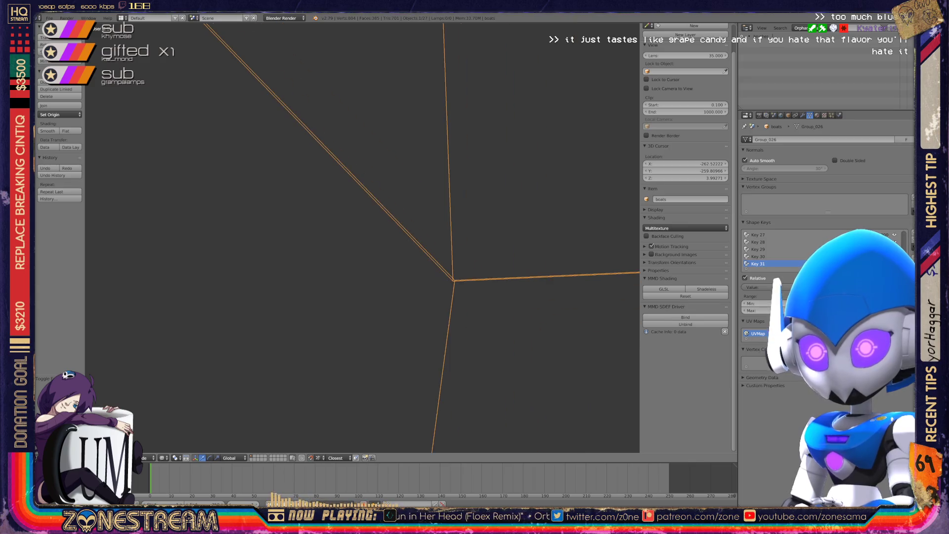
{"action": "scroll", "coordinate": [362, 237], "scroll_direction": "up", "scroll_amount": 6}
{"action": "mouse_move", "coordinate": [362, 237]}
{"action": "middle_mouse_down", "text": "shift"}
{"action": "mouse_move", "coordinate": [407, 270]}
{"action": "mouse_move", "coordinate": [351, 166]}
{"action": "mouse_move", "coordinate": [456, 388]}
{"action": "mouse_move", "coordinate": [380, 351]}
{"action": "middle_mouse_up", "text": "shift"}
{"action": "key", "text": "Tab"}
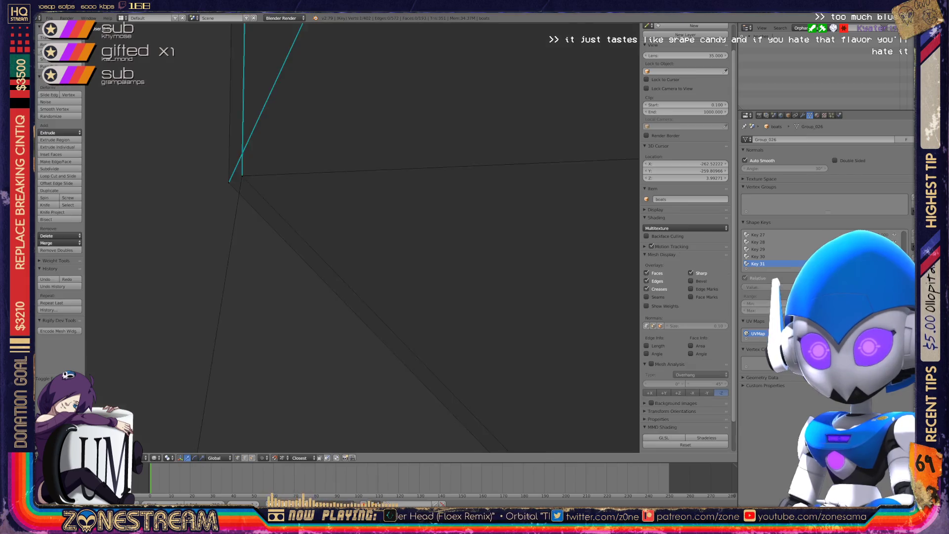
{"action": "scroll", "coordinate": [381, 277], "scroll_direction": "down", "scroll_amount": 4}
{"action": "key", "text": "Tab"}
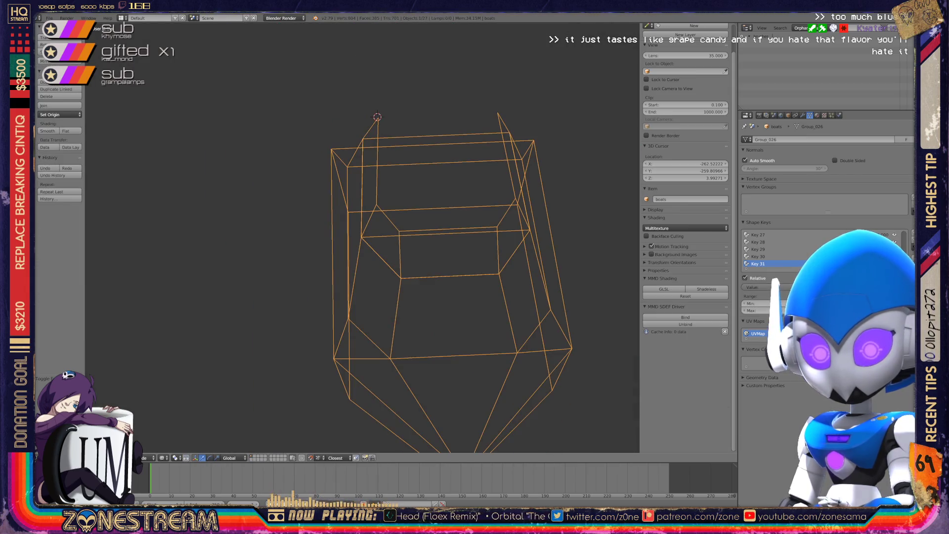
{"action": "key", "text": "x"}
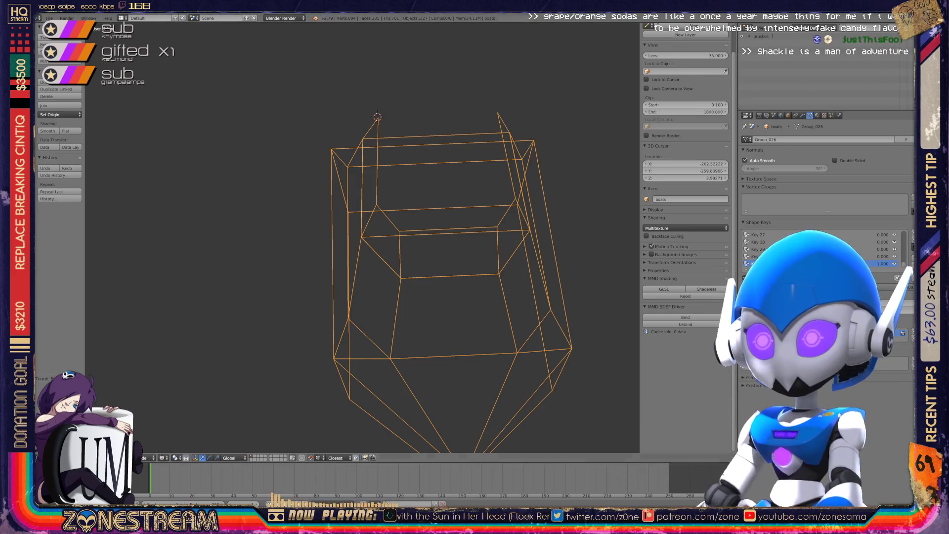
Step: Toggle the boats mesh into and out of Edit Mode and zoom across the seats
{"action": "key", "text": "Tab"}
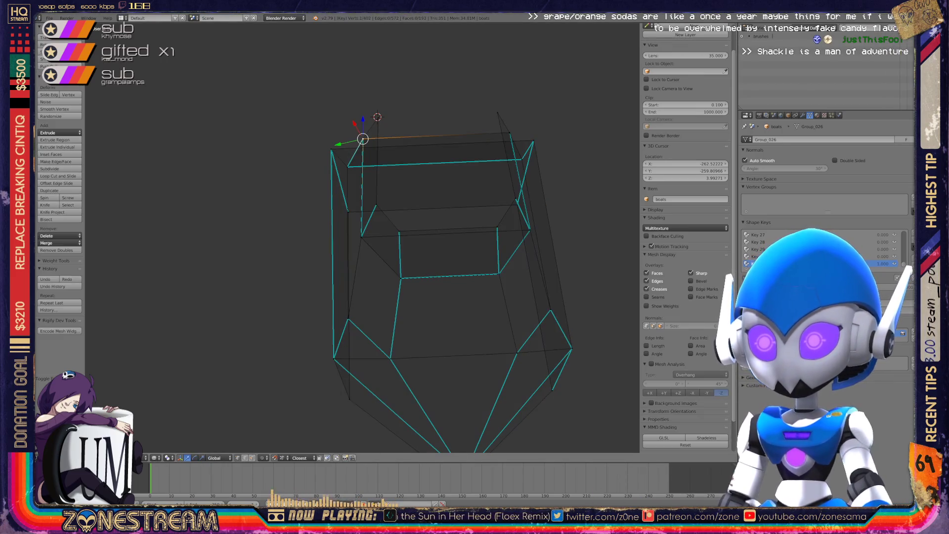
{"action": "key", "text": "Tab"}
{"action": "scroll", "coordinate": [362, 237], "scroll_direction": "down", "scroll_amount": 12}
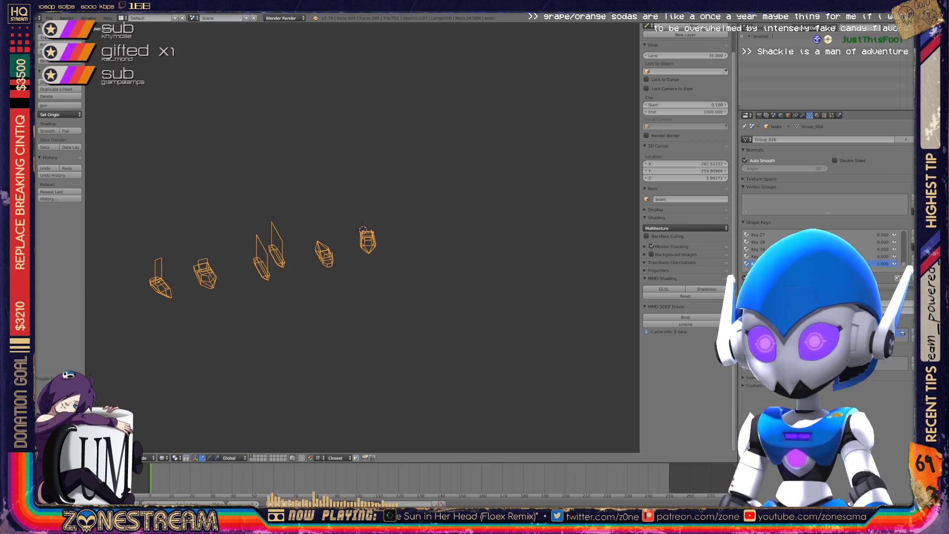
{"action": "scroll", "coordinate": [362, 237], "scroll_direction": "up", "scroll_amount": 10}
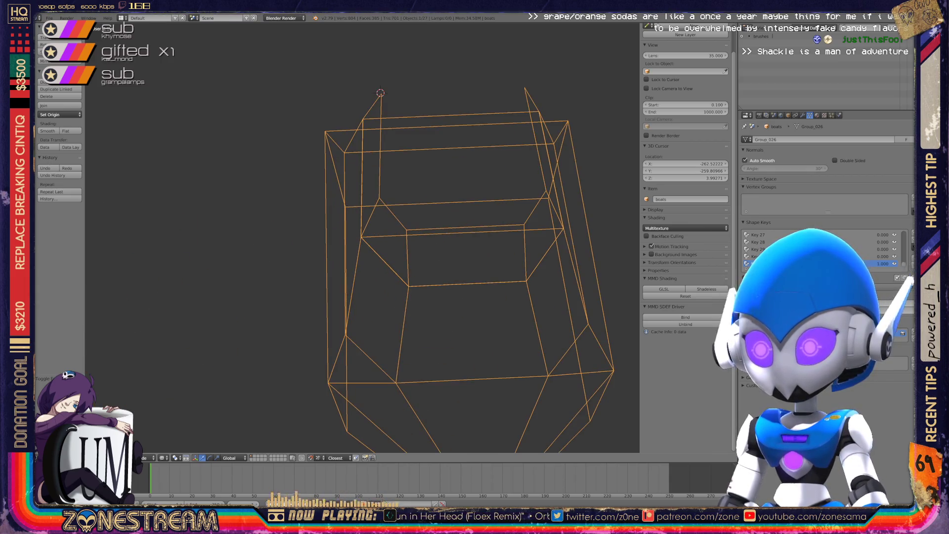
{"action": "scroll", "coordinate": [363, 238], "scroll_direction": "up", "scroll_amount": 10}
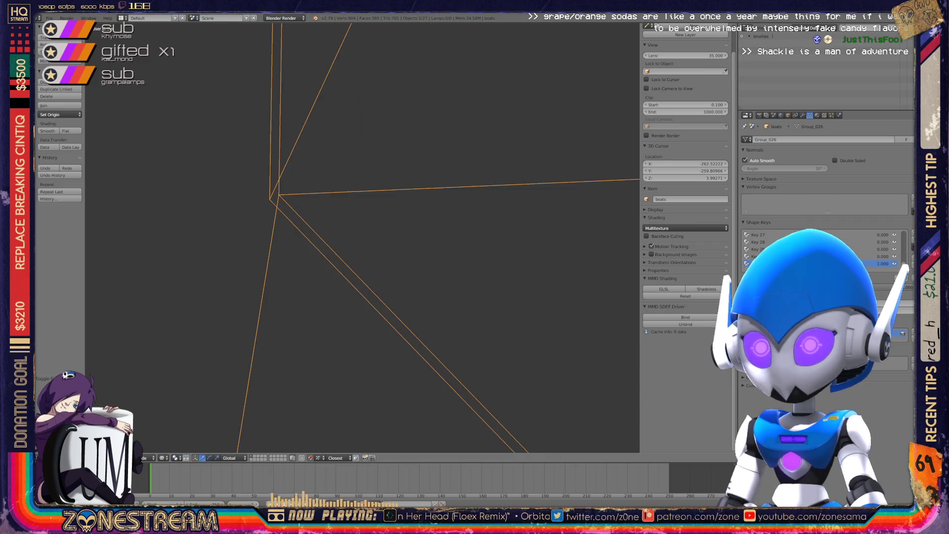
{"action": "scroll", "coordinate": [362, 237], "scroll_direction": "down", "scroll_amount": 10}
Step: Orbit and pan to a side-on view of both seats
{"action": "mouse_move", "coordinate": [362, 237]}
{"action": "middle_mouse_down"}
{"action": "mouse_move", "coordinate": [494, 222]}
{"action": "mouse_move", "coordinate": [484, 168]}
{"action": "mouse_move", "coordinate": [450, 143]}
{"action": "middle_mouse_up"}
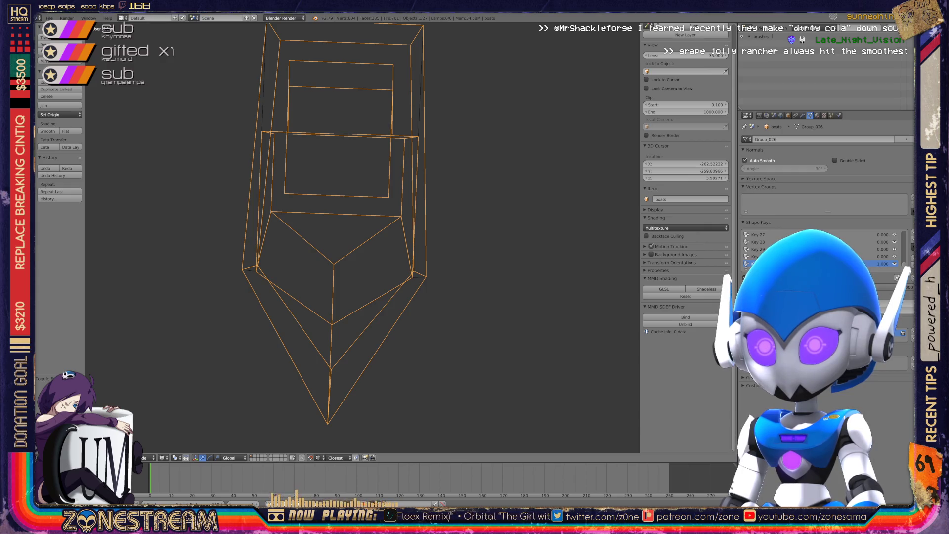
{"action": "mouse_move", "coordinate": [346, 223]}
{"action": "middle_mouse_down", "text": "shift"}
{"action": "mouse_move", "coordinate": [528, 212]}
{"action": "mouse_move", "coordinate": [490, 198]}
{"action": "middle_mouse_up", "text": "shift"}
{"action": "scroll", "coordinate": [385, 223], "scroll_direction": "down", "scroll_amount": 3}
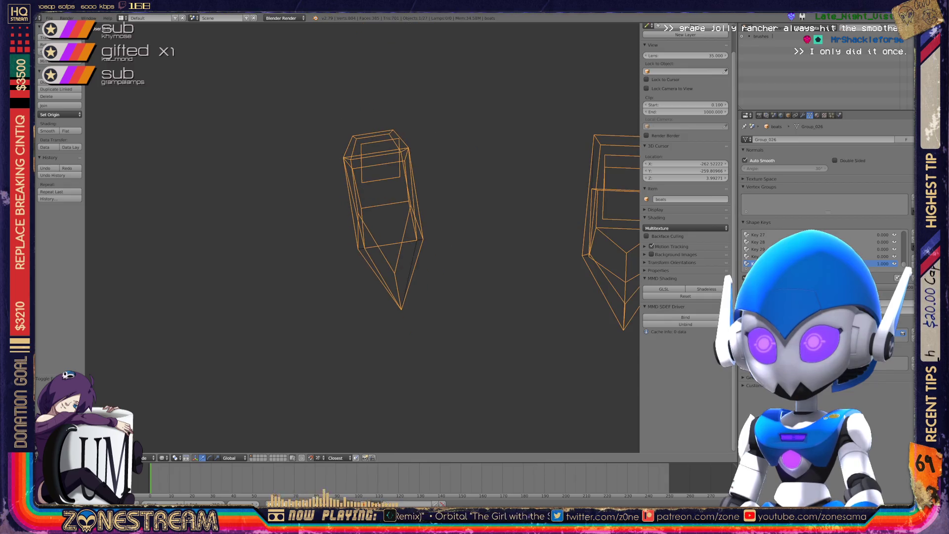
{"action": "scroll", "coordinate": [361, 223], "scroll_direction": "down", "scroll_amount": 10}
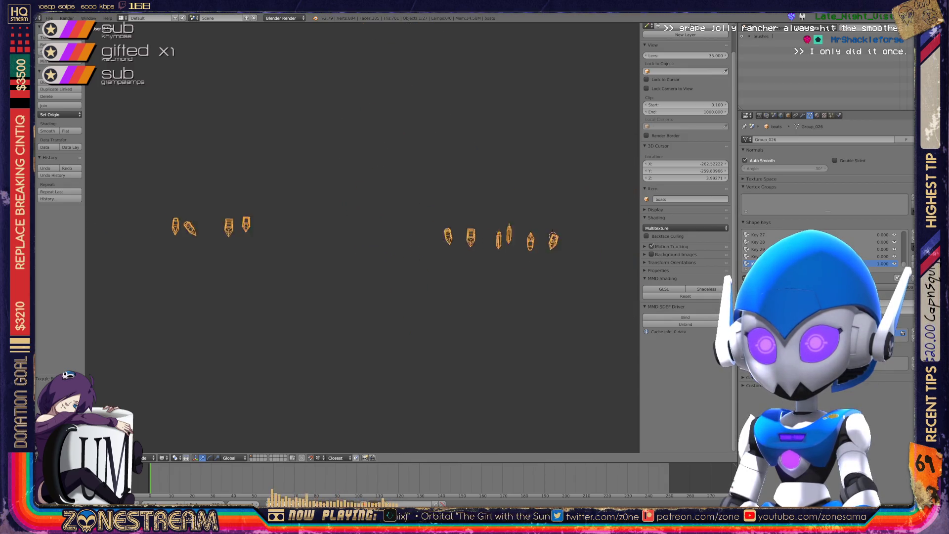
{"action": "scroll", "coordinate": [227, 230], "scroll_direction": "up", "scroll_amount": 10}
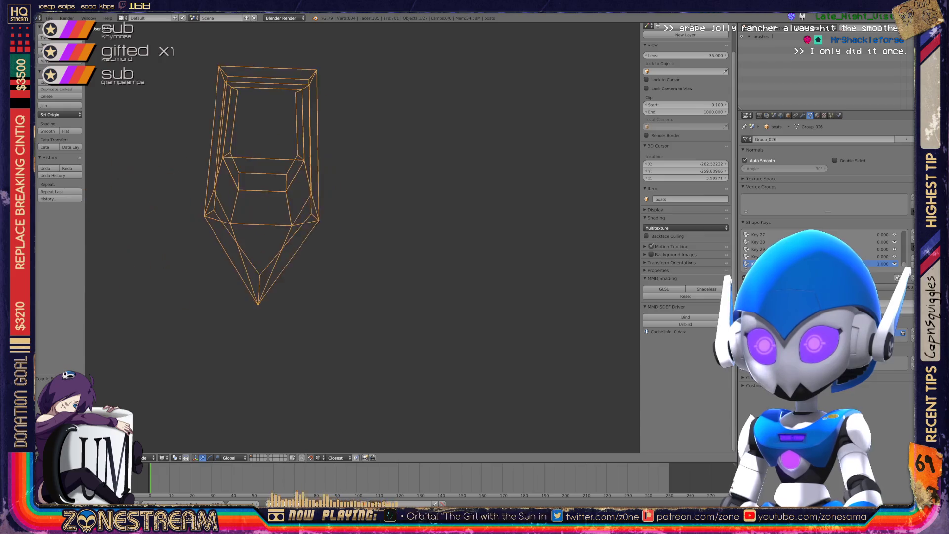
{"action": "scroll", "coordinate": [361, 237], "scroll_direction": "up", "scroll_amount": 8}
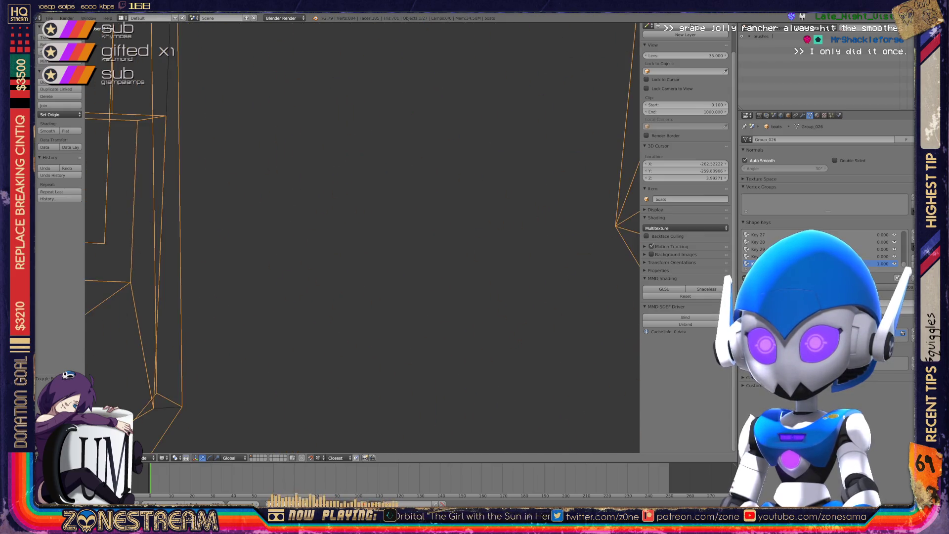
{"action": "scroll", "coordinate": [361, 238], "scroll_direction": "up", "scroll_amount": 8}
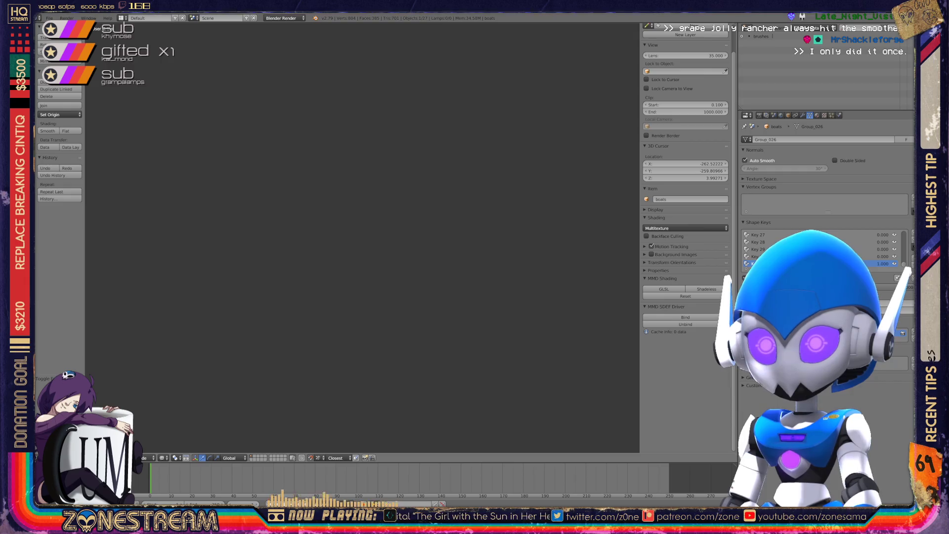
{"action": "scroll", "coordinate": [361, 237], "scroll_direction": "down", "scroll_amount": 5}
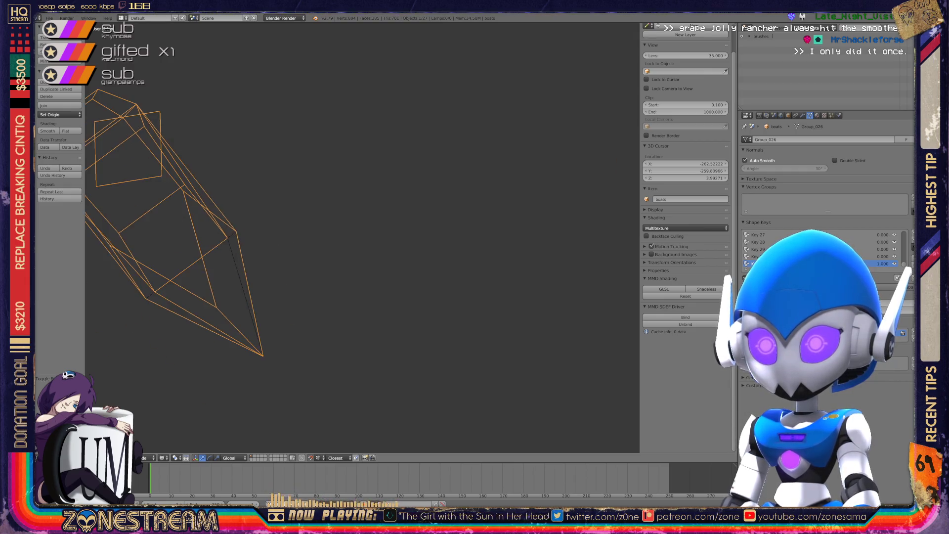
{"action": "middle_click_drag", "start_coordinate": [361, 238], "coordinate": [361, 166]}
Step: Return to Object Mode, set the Outliner to All Scenes, and select all objects
{"action": "key", "text": "Tab"}
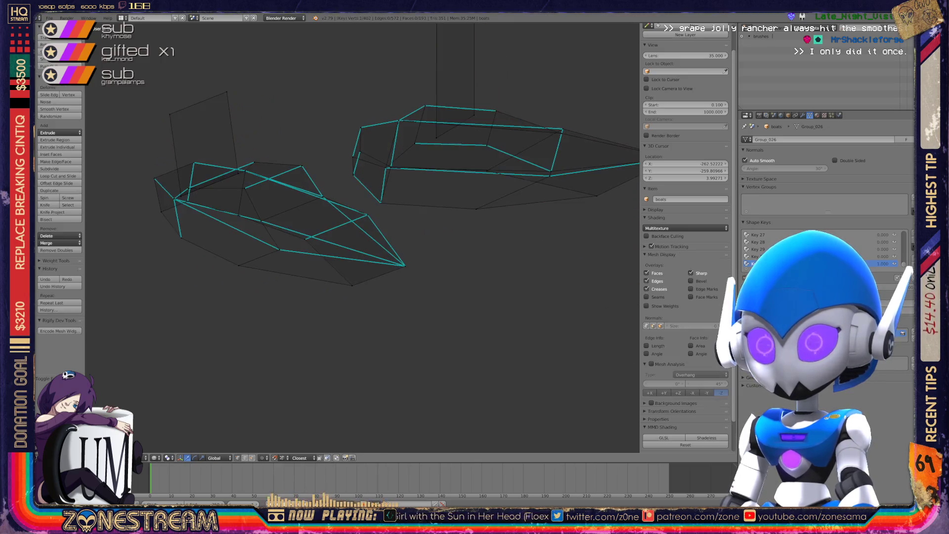
{"action": "key", "text": "Tab"}
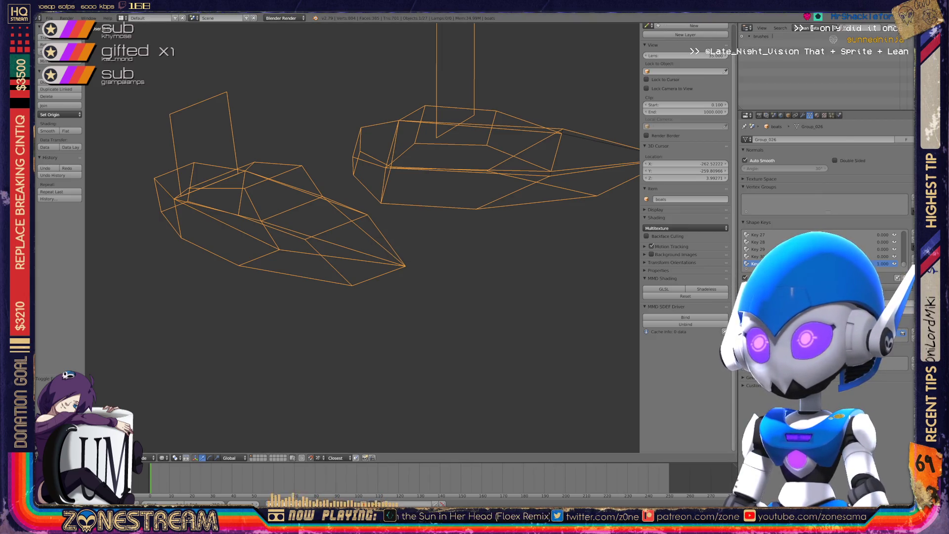
{"action": "left_click", "coordinate": [813, 28]}
{"action": "left_click", "coordinate": [804, 36]}
{"action": "key", "text": "a"}
{"action": "key", "text": "a"}
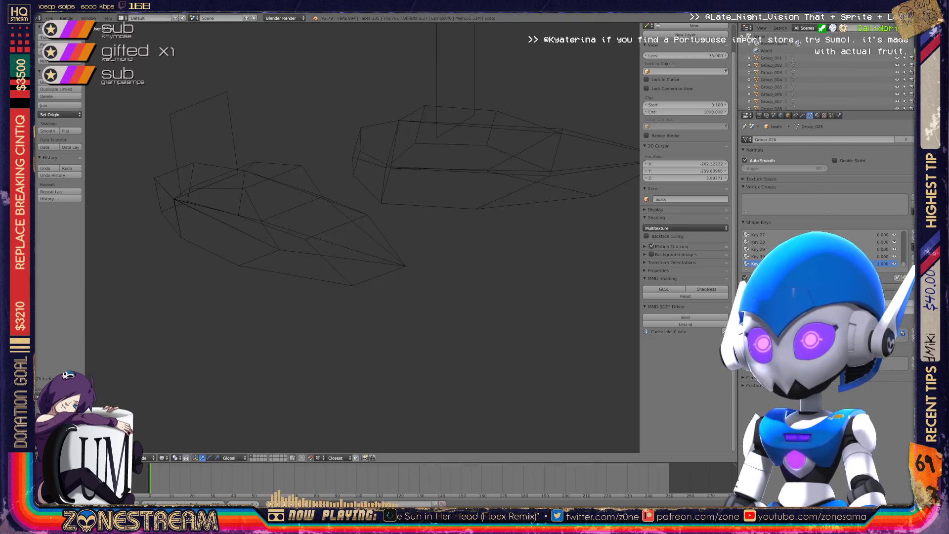
{"action": "scroll", "coordinate": [820, 74], "scroll_direction": "down", "scroll_amount": 5}
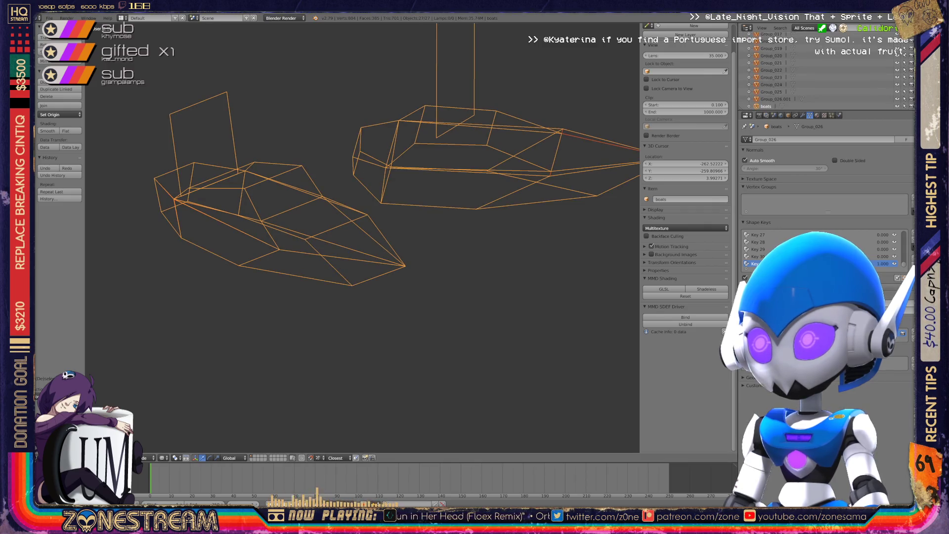
Step: Delete the selected group objects and switch the Outliner to Orphan Data
{"action": "key", "text": "x"}
{"action": "left_click", "coordinate": [514, 151]}
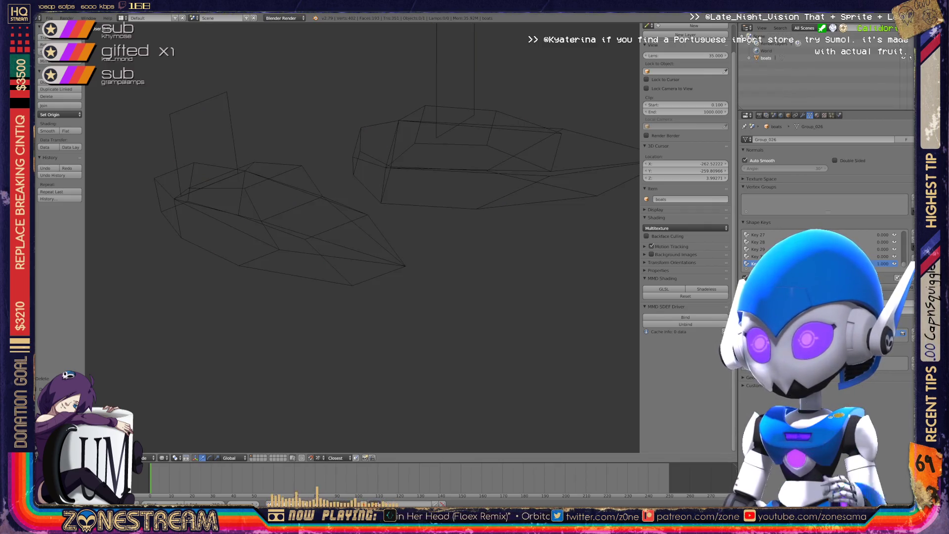
{"action": "left_click", "coordinate": [811, 28]}
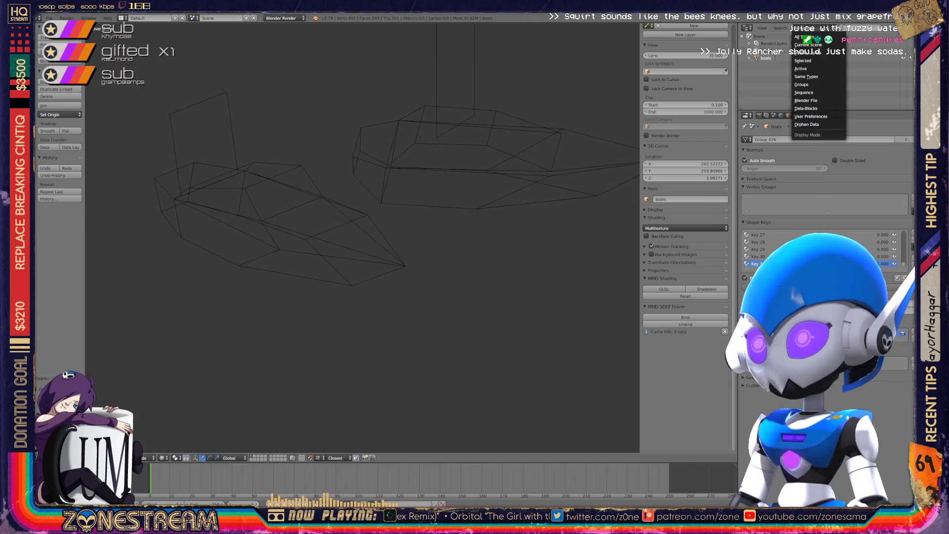
{"action": "left_click", "coordinate": [807, 124]}
Step: Purge the unused data twice, restore All Scenes, and frame all the boat seats
{"action": "left_click", "coordinate": [803, 26]}
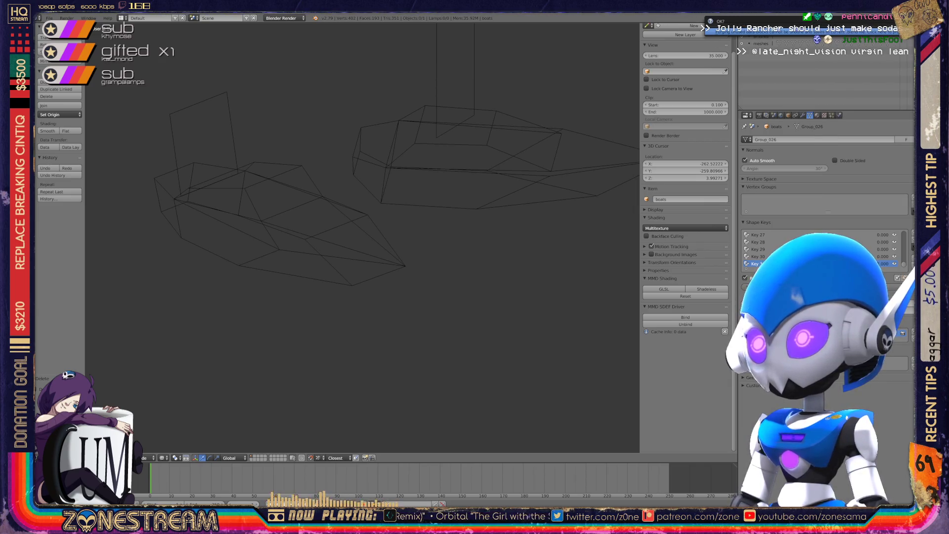
{"action": "left_click", "coordinate": [803, 30]}
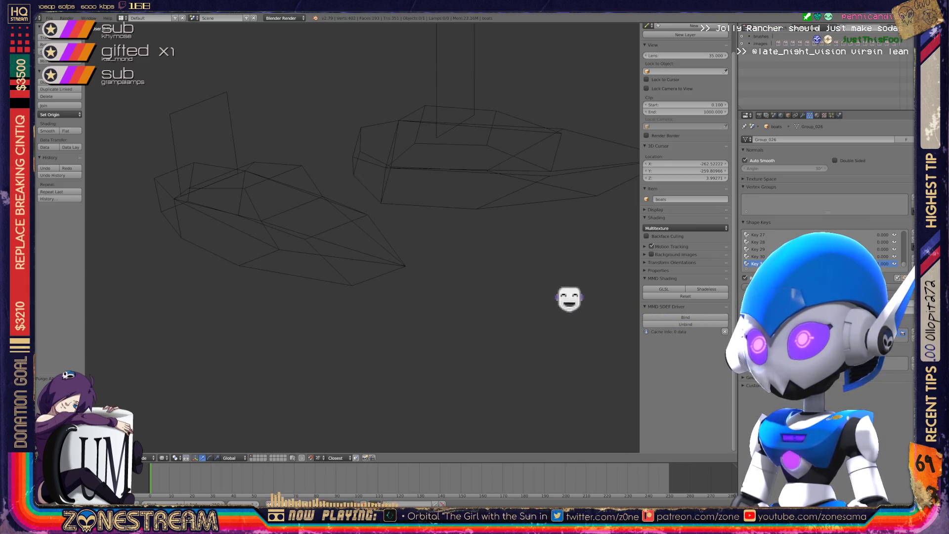
{"action": "left_click", "coordinate": [803, 27]}
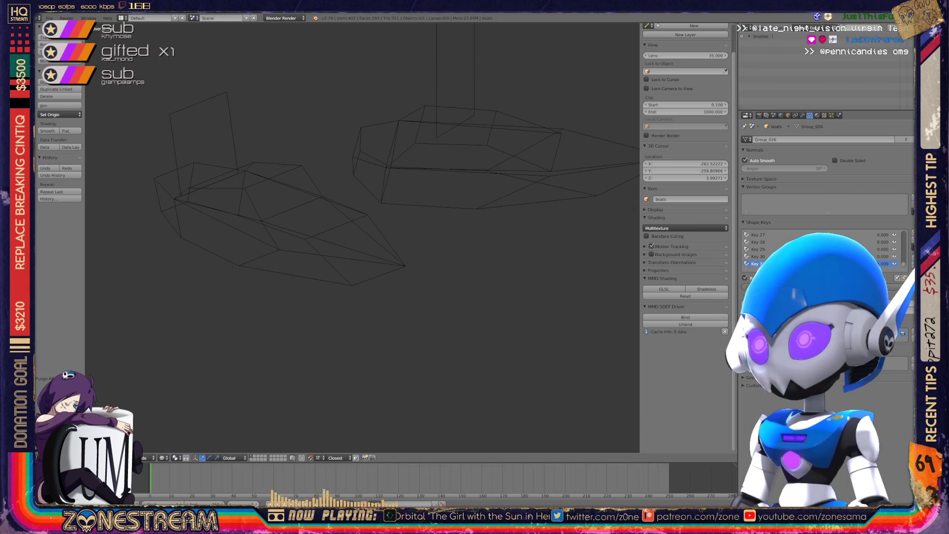
{"action": "left_click", "coordinate": [810, 26]}
{"action": "left_click", "coordinate": [801, 37]}
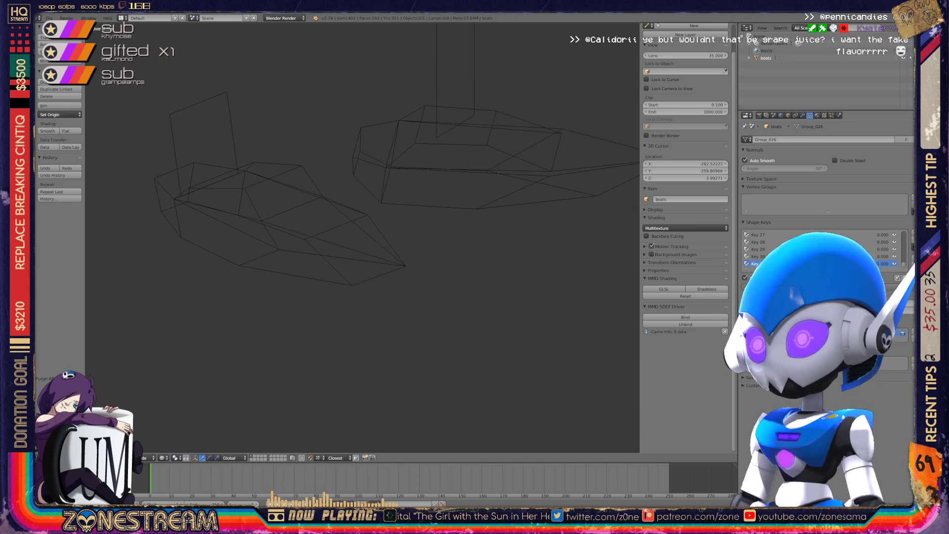
{"action": "key", "text": "Home"}
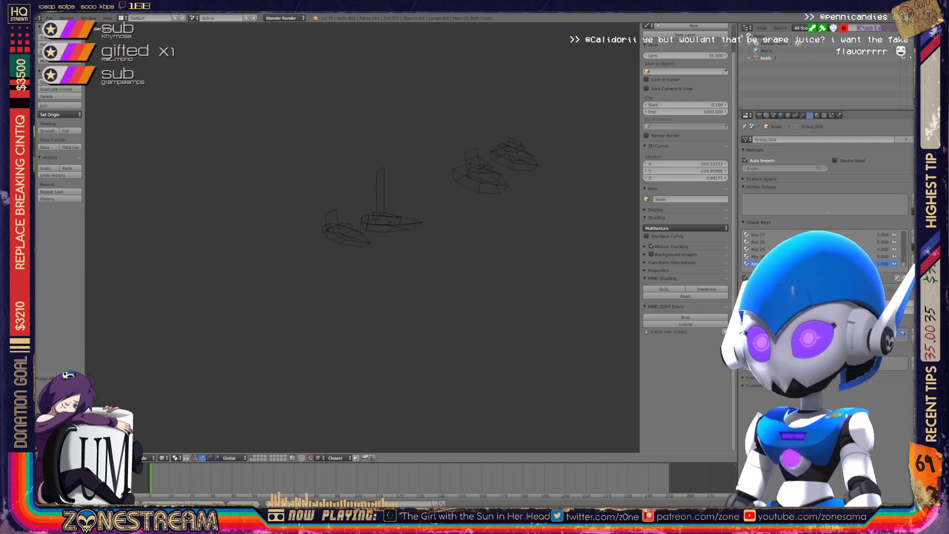
Step: Save with Ctrl+S and confirm overwriting boats.blend
{"action": "scroll", "coordinate": [363, 237], "scroll_direction": "up", "scroll_amount": 4}
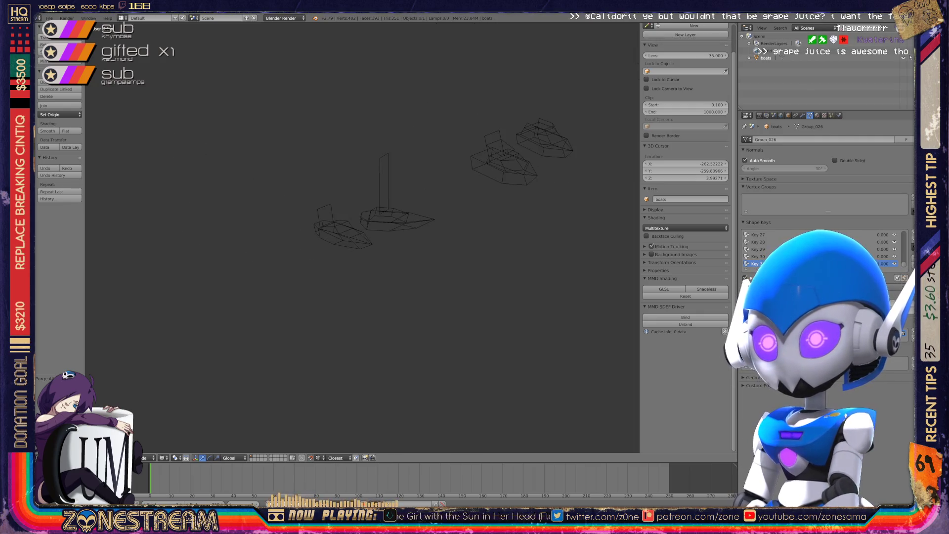
{"action": "key", "text": "ctrl+s"}
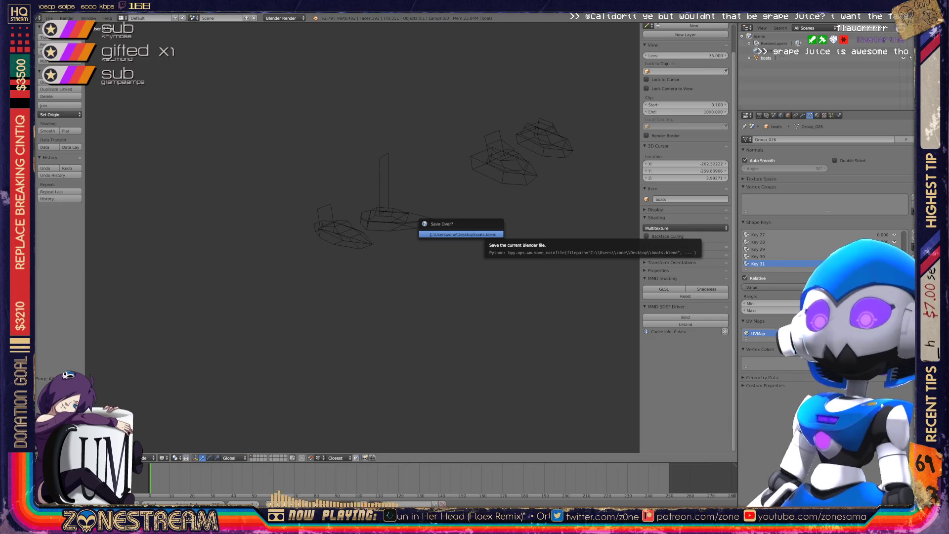
{"action": "key", "text": "Return"}
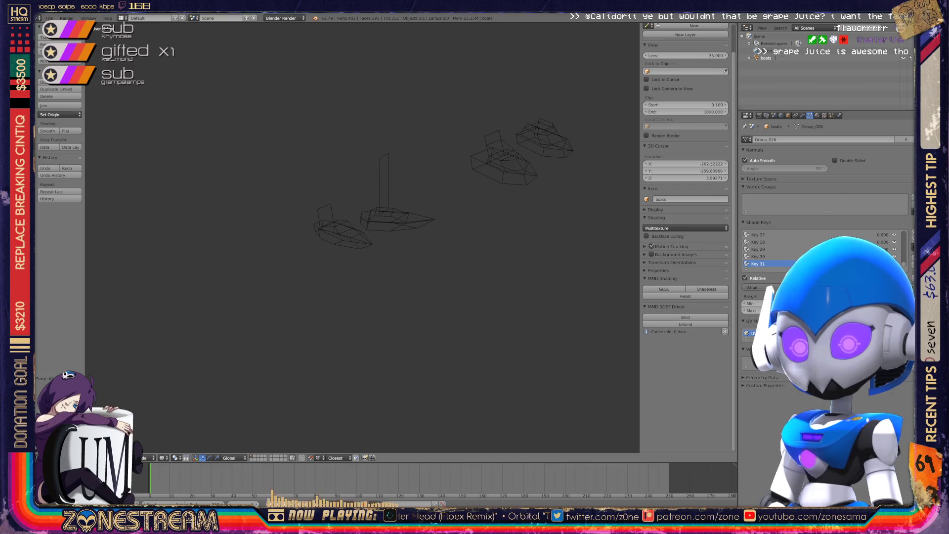
{"action": "scroll", "coordinate": [362, 237], "scroll_direction": "up", "scroll_amount": 3}
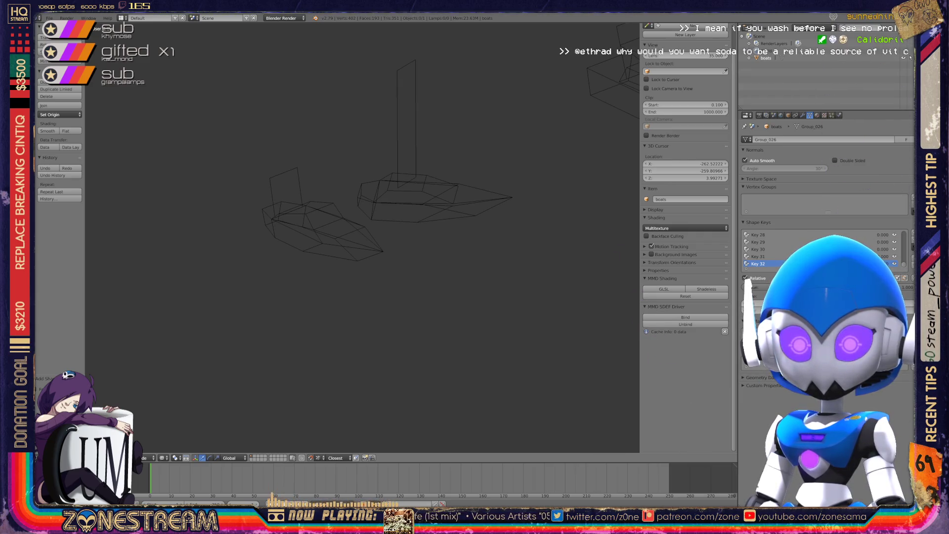
Step: Import the Wavefront reference mesh 01160.obj from the poly-testfix folder
{"action": "left_click", "coordinate": [50, 18]}
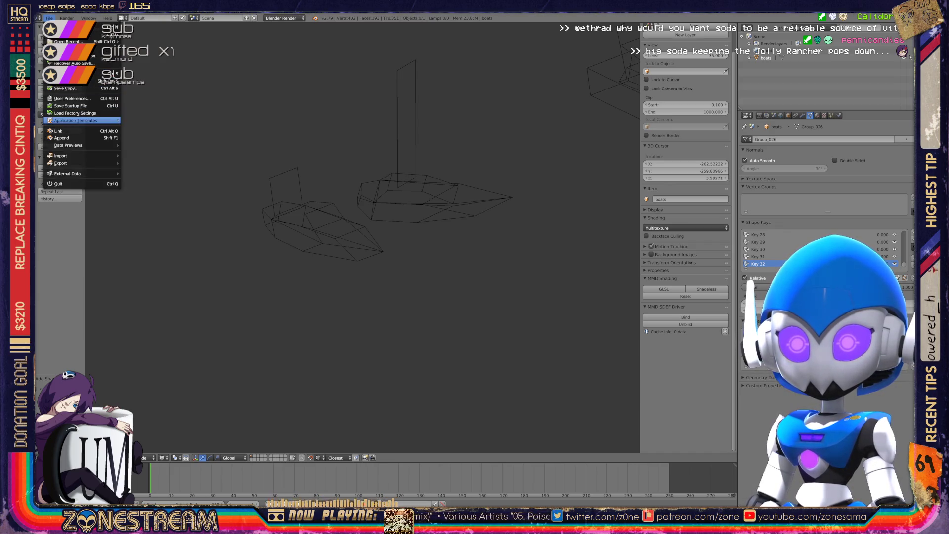
{"action": "mouse_move", "coordinate": [61, 155]}
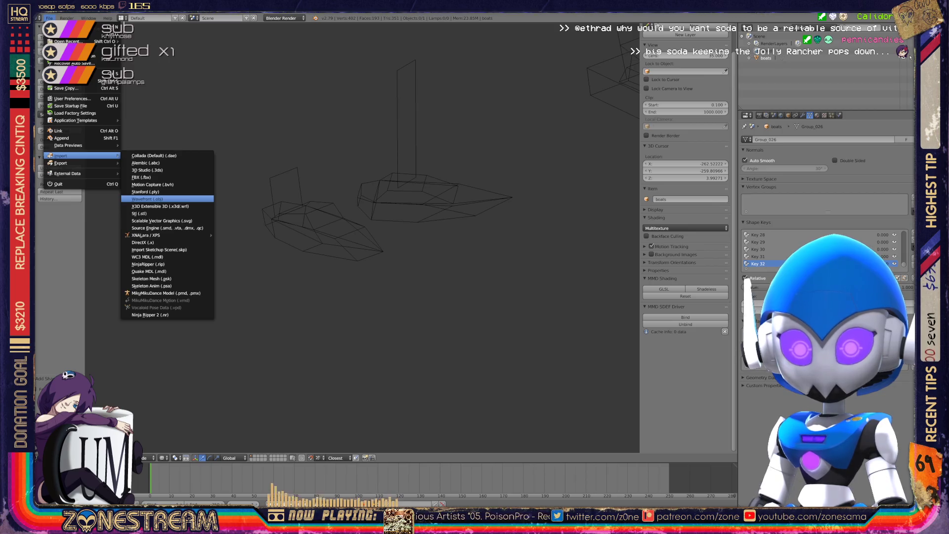
{"action": "left_click", "coordinate": [148, 199]}
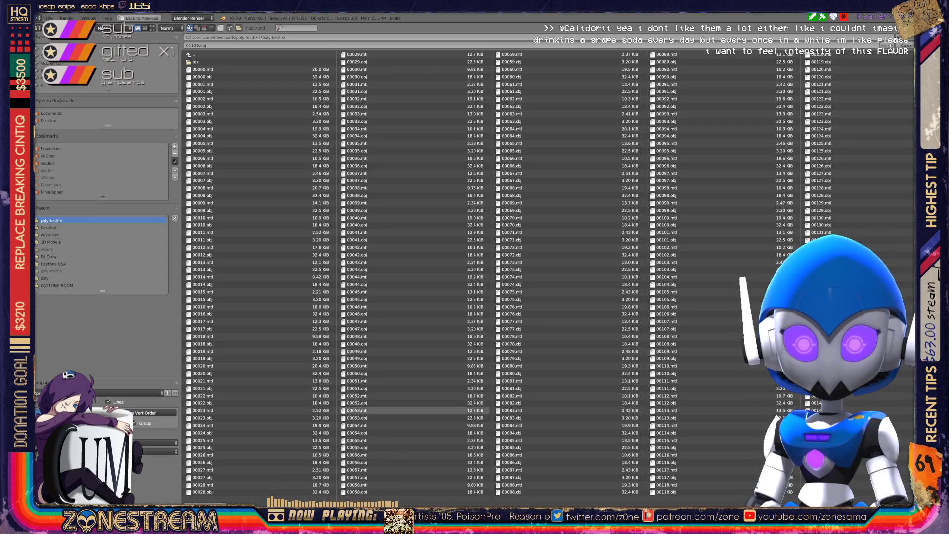
{"action": "scroll", "coordinate": [257, 477], "scroll_direction": "down", "scroll_amount": 10}
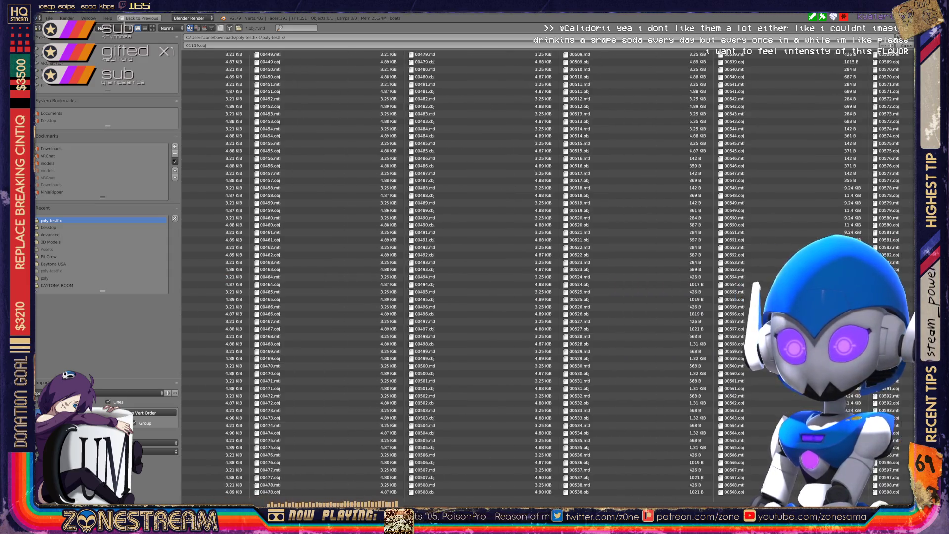
{"action": "scroll", "coordinate": [677, 272], "scroll_direction": "down", "scroll_amount": 8}
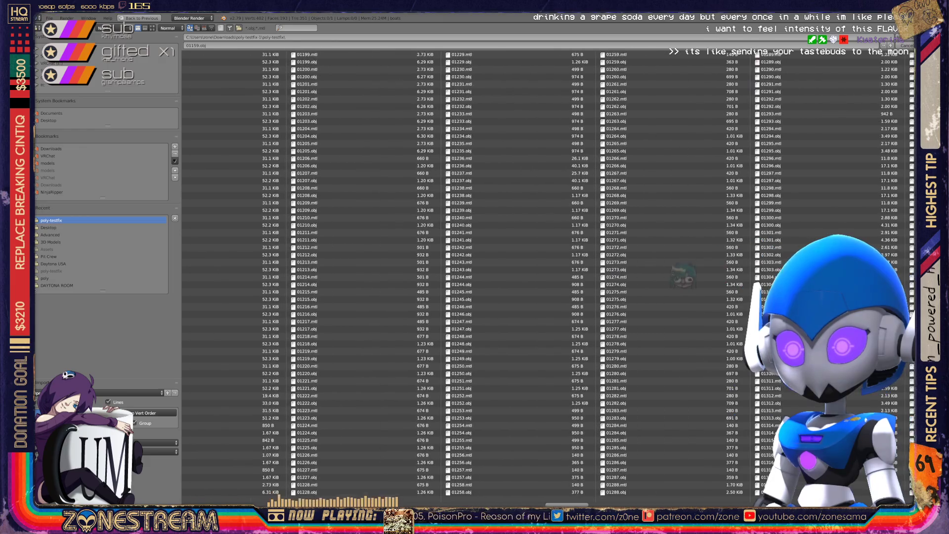
{"action": "scroll", "coordinate": [593, 293], "scroll_direction": "up", "scroll_amount": 1}
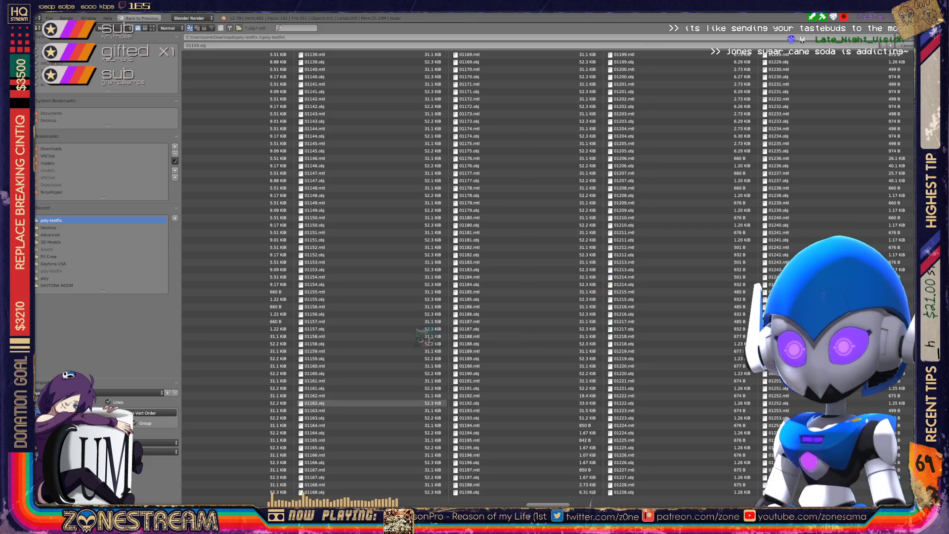
{"action": "double_click", "coordinate": [324, 373]}
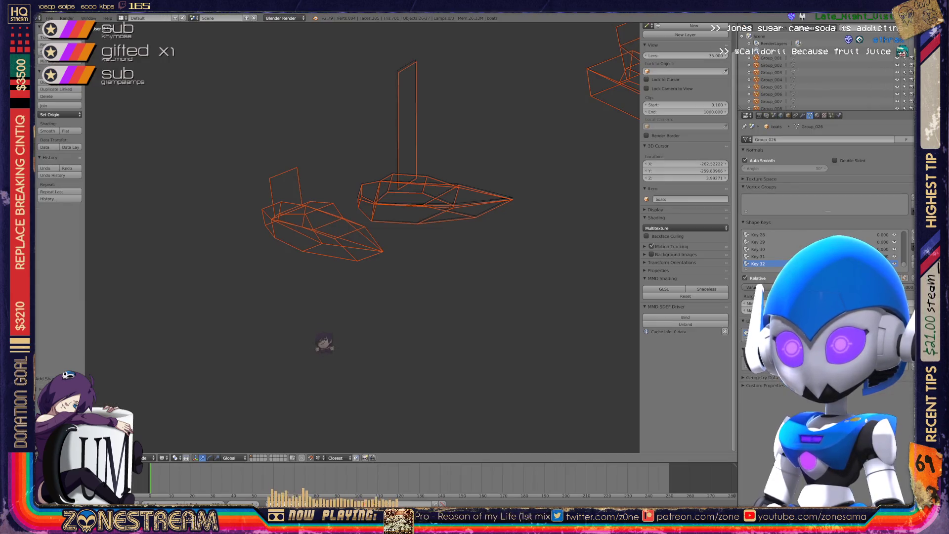
Step: Select only the boats seat mesh in the outliner and orbit to view it from another angle
{"action": "scroll", "coordinate": [324, 347], "scroll_direction": "up", "scroll_amount": 5}
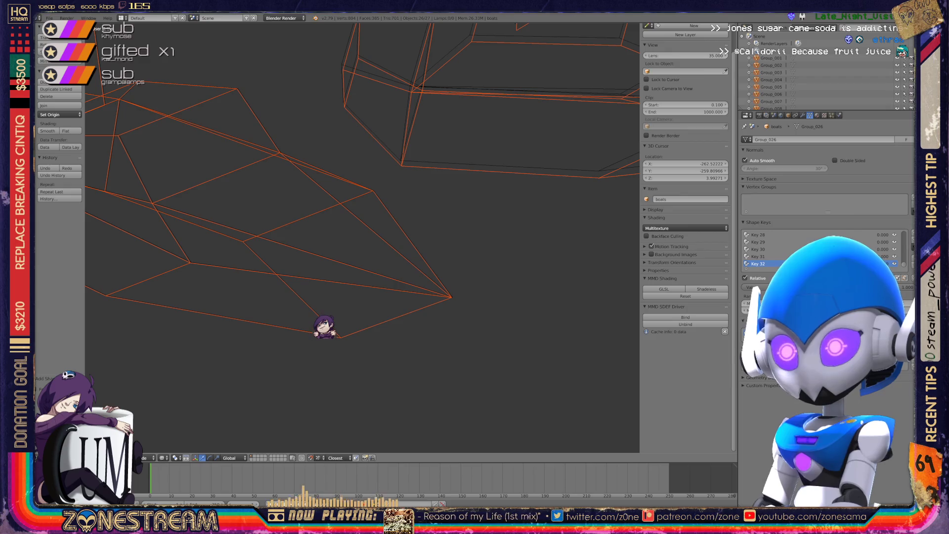
{"action": "scroll", "coordinate": [325, 297], "scroll_direction": "down", "scroll_amount": 1}
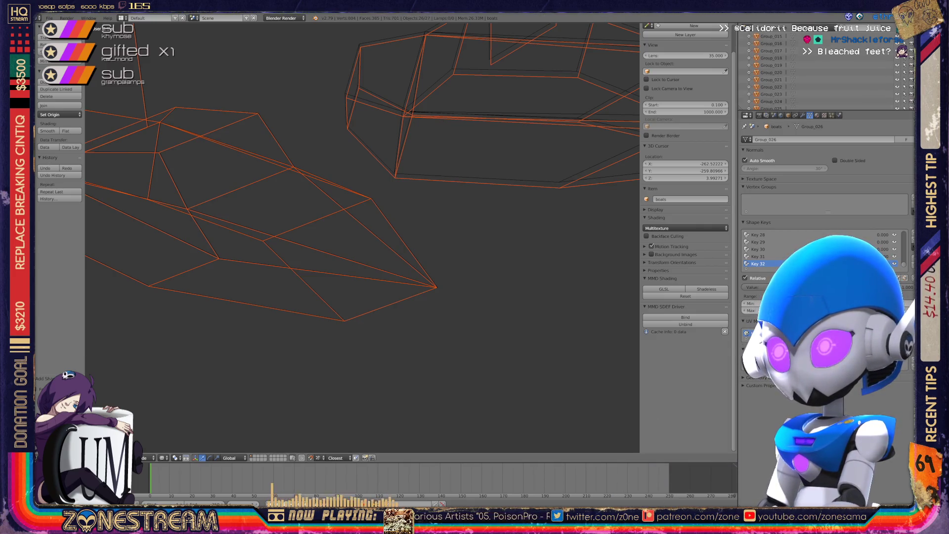
{"action": "scroll", "coordinate": [825, 69], "scroll_direction": "down", "scroll_amount": 5}
{"action": "left_click", "coordinate": [766, 106]}
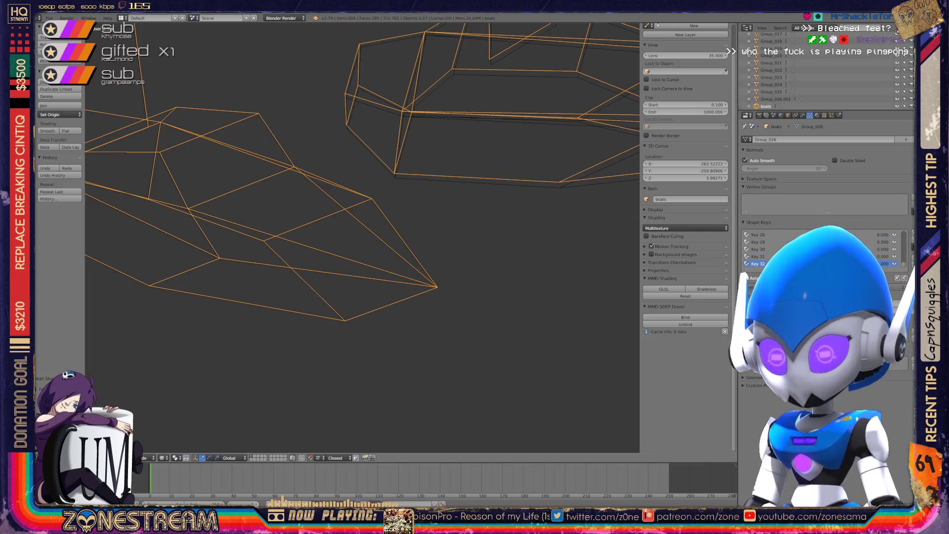
{"action": "scroll", "coordinate": [362, 237], "scroll_direction": "up", "scroll_amount": 4}
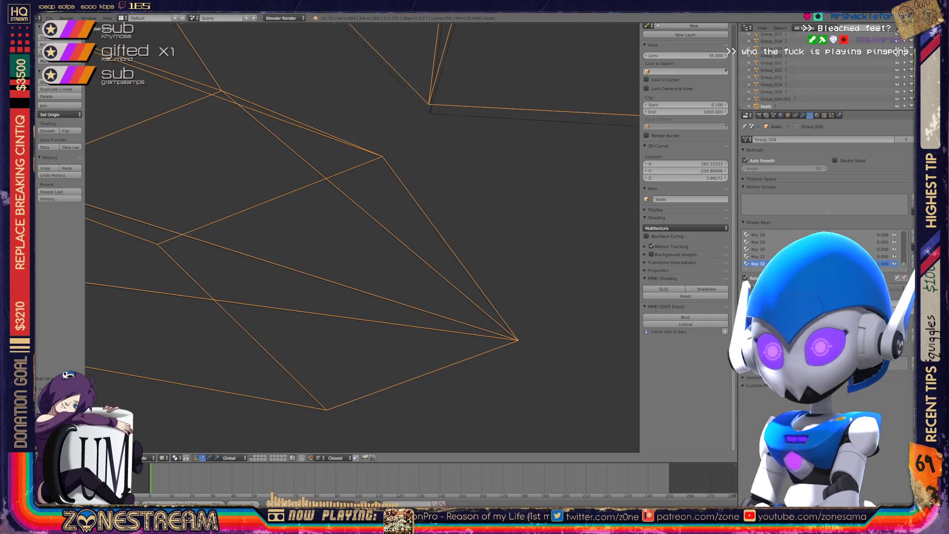
{"action": "middle_click_drag", "start_coordinate": [362, 238], "coordinate": [464, 218]}
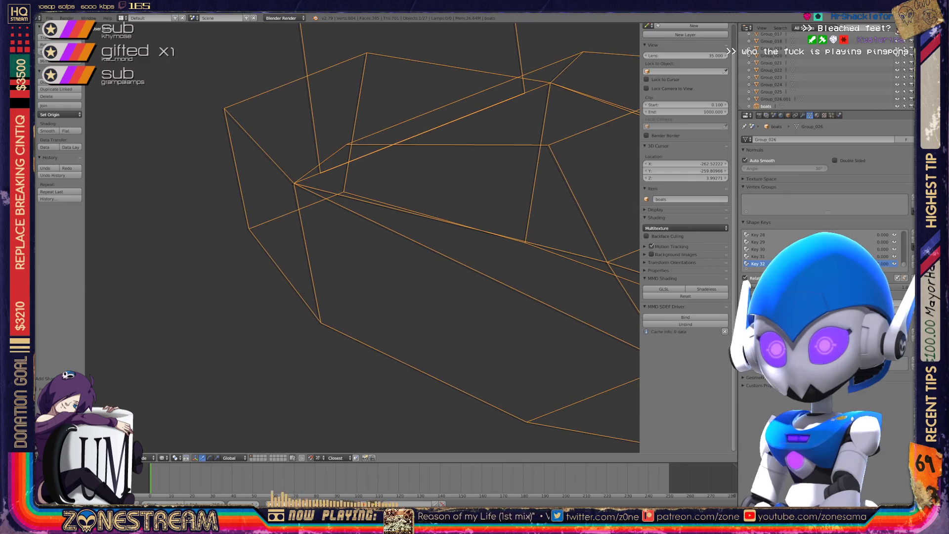
Step: Enter Edit Mode and move the two stacked seat vertices onto the reference mesh
{"action": "key", "text": "Tab"}
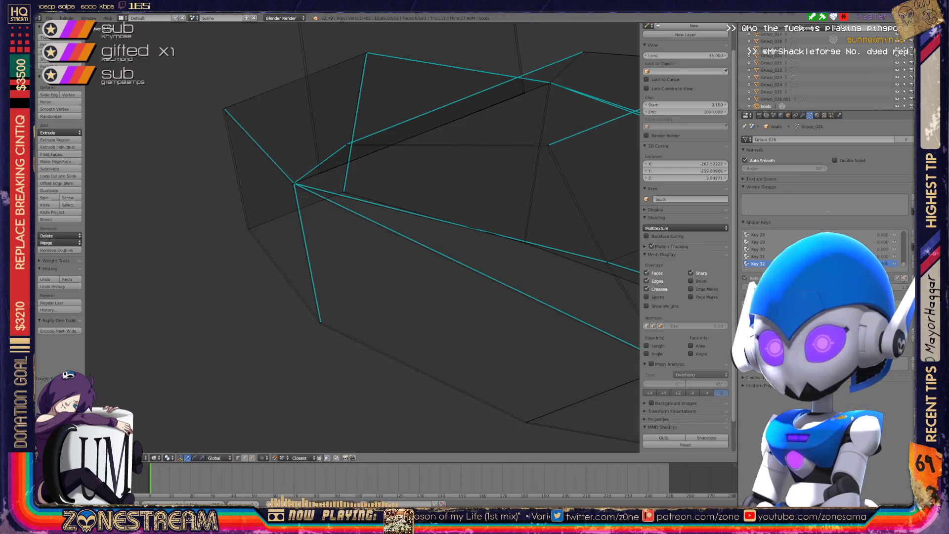
{"action": "right_click", "coordinate": [222, 106]}
{"action": "scroll", "coordinate": [223, 106], "scroll_direction": "up", "scroll_amount": 4}
{"action": "key", "text": "KP_Decimal"}
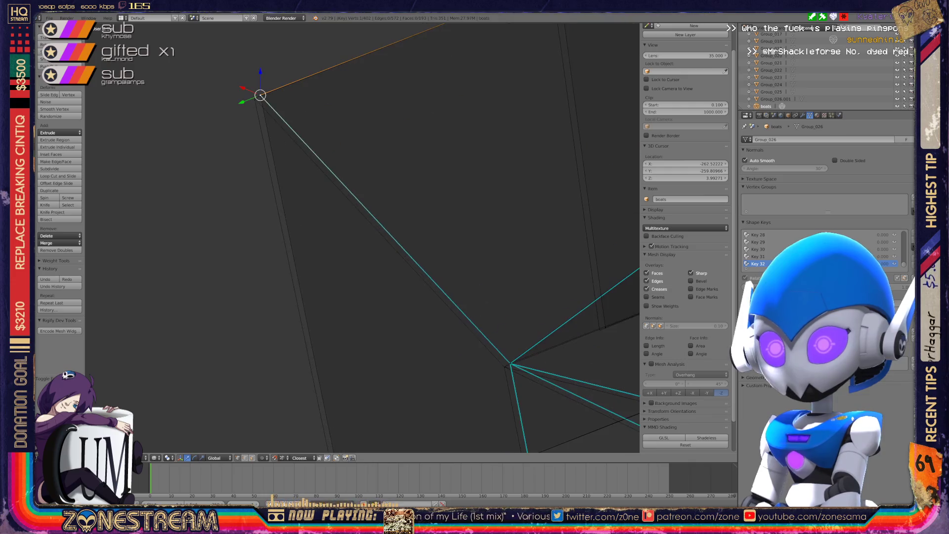
{"action": "right_click", "coordinate": [339, 214], "text": "shift"}
{"action": "right_click", "coordinate": [339, 214]}
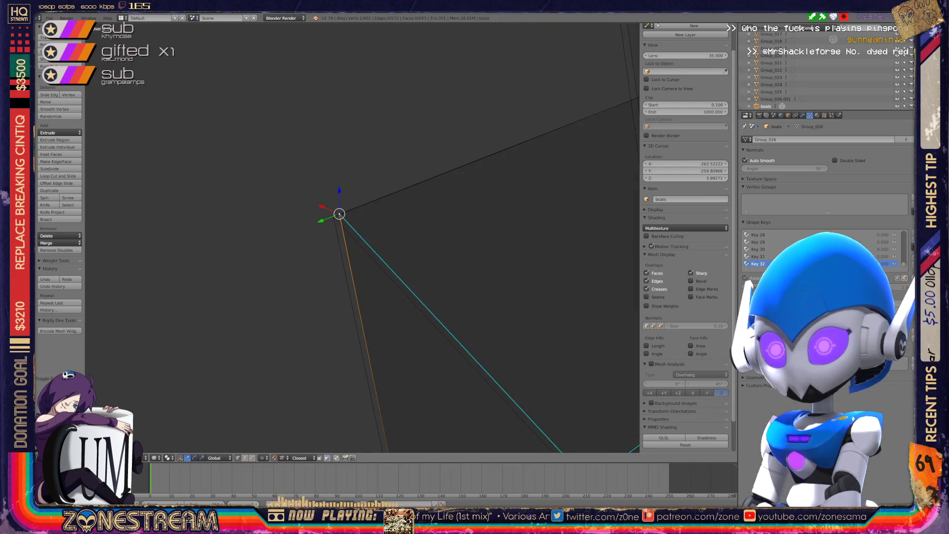
{"action": "right_click", "coordinate": [339, 213], "text": "shift"}
{"action": "scroll", "coordinate": [339, 214], "scroll_direction": "down", "scroll_amount": 4}
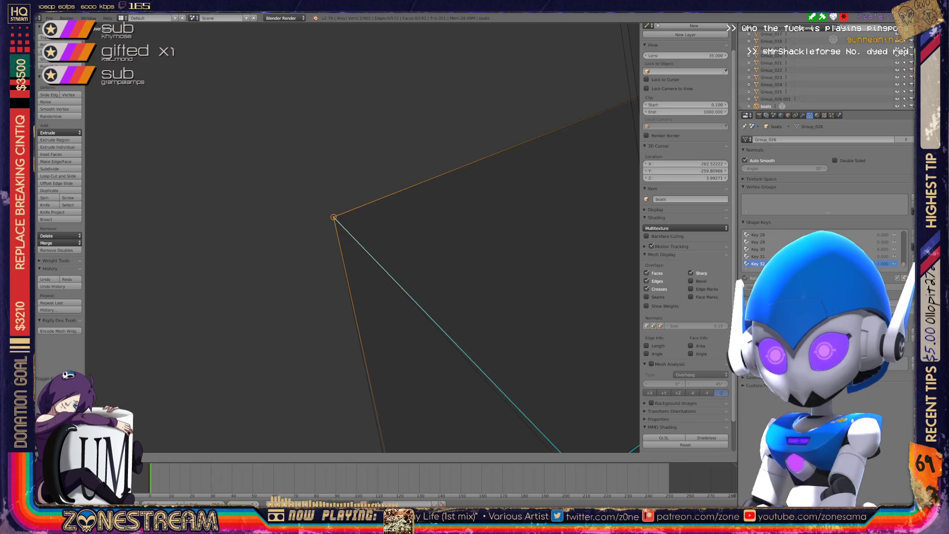
{"action": "middle_click_drag", "start_coordinate": [349, 222], "coordinate": [396, 197]}
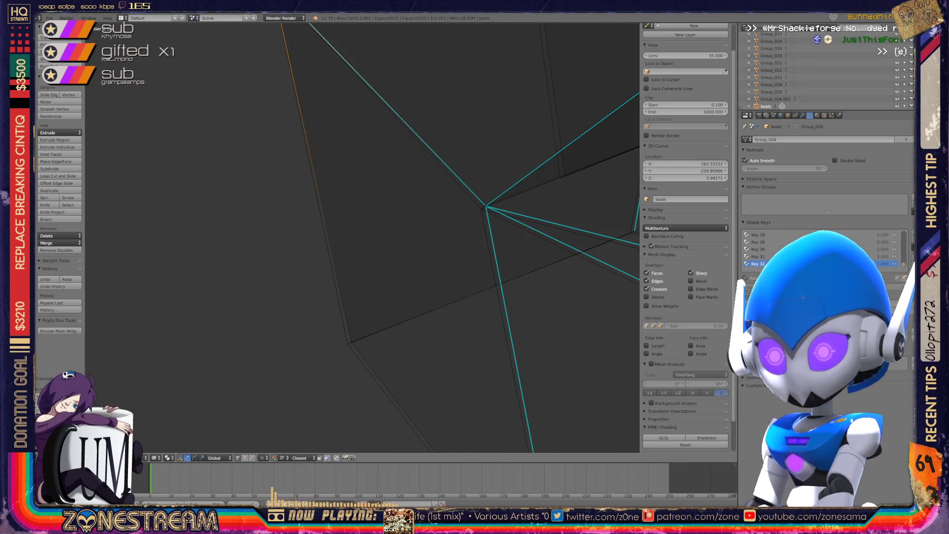
{"action": "left_click_drag", "start_coordinate": [350, 341], "coordinate": [485, 207]}
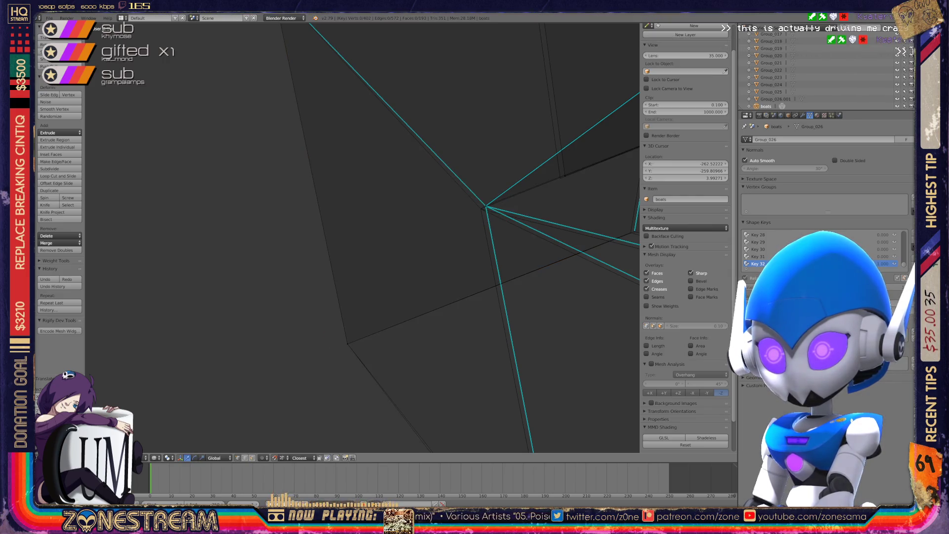
Step: Move the next corner vertex onto its matching reference point
{"action": "middle_click_drag", "start_coordinate": [481, 209], "coordinate": [412, 261], "text": "shift"}
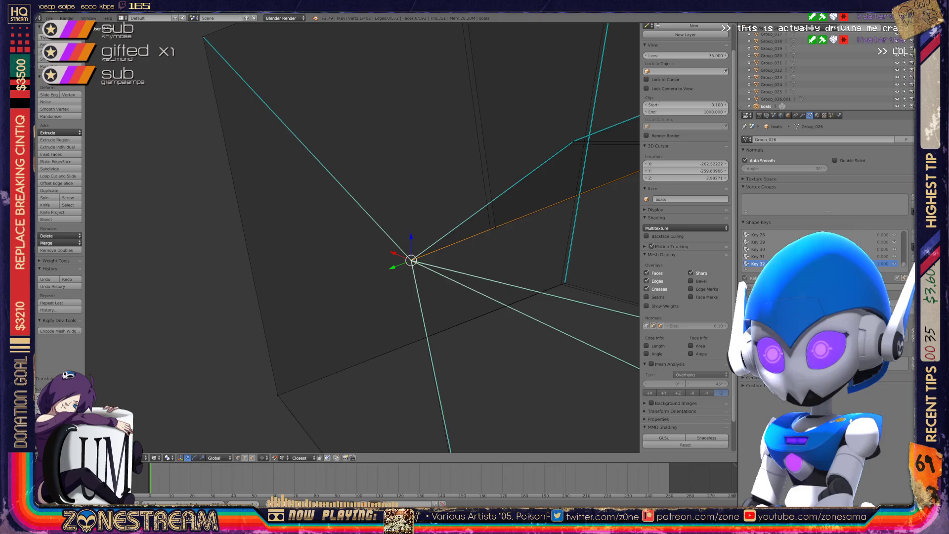
{"action": "right_click", "coordinate": [492, 228]}
{"action": "key", "text": "a"}
{"action": "right_click", "coordinate": [492, 228]}
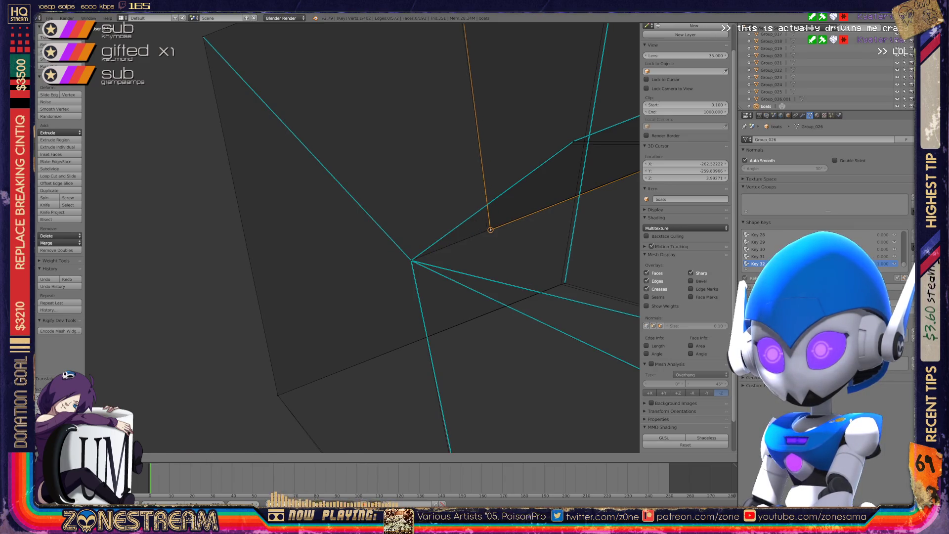
{"action": "left_click_drag", "start_coordinate": [490, 230], "coordinate": [561, 284]}
Step: Reposition another vertex onto the reference surface
{"action": "middle_click_drag", "start_coordinate": [561, 284], "coordinate": [300, 340], "text": "shift"}
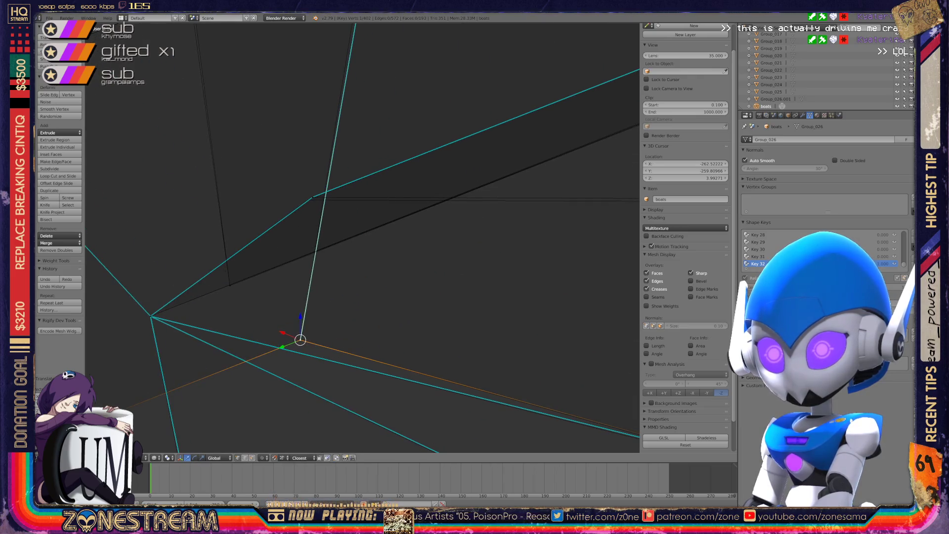
{"action": "left_click", "coordinate": [313, 195]}
{"action": "left_click_drag", "start_coordinate": [314, 194], "coordinate": [302, 203]}
{"action": "left_click", "coordinate": [302, 203]}
Step: Inspect the mesh edges and select the upper-left and top vertices of the tall panel
{"action": "scroll", "coordinate": [302, 203], "scroll_direction": "down", "scroll_amount": 5}
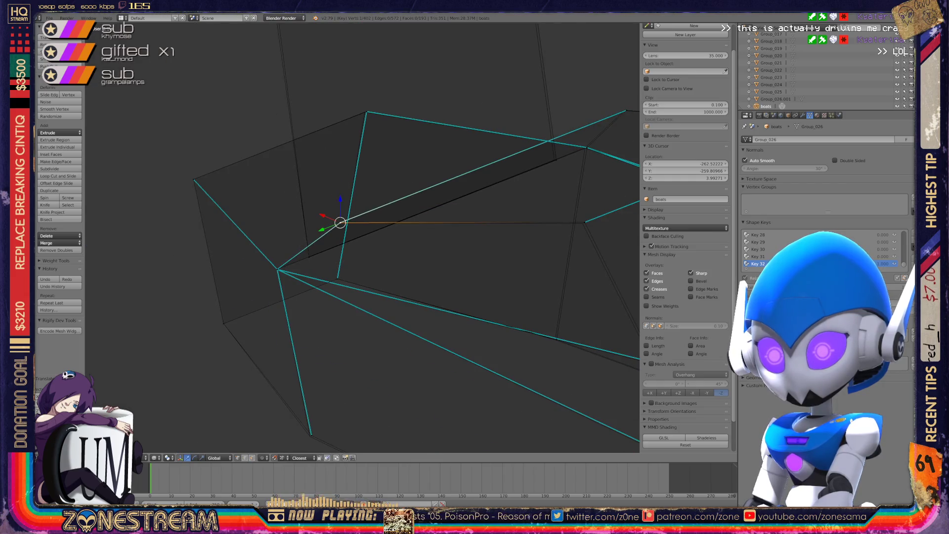
{"action": "mouse_move", "coordinate": [363, 237]}
{"action": "middle_mouse_down"}
{"action": "mouse_move", "coordinate": [346, 257]}
{"action": "mouse_move", "coordinate": [385, 229]}
{"action": "middle_mouse_up"}
{"action": "scroll", "coordinate": [362, 238], "scroll_direction": "up", "scroll_amount": 5}
{"action": "left_click", "coordinate": [437, 317]}
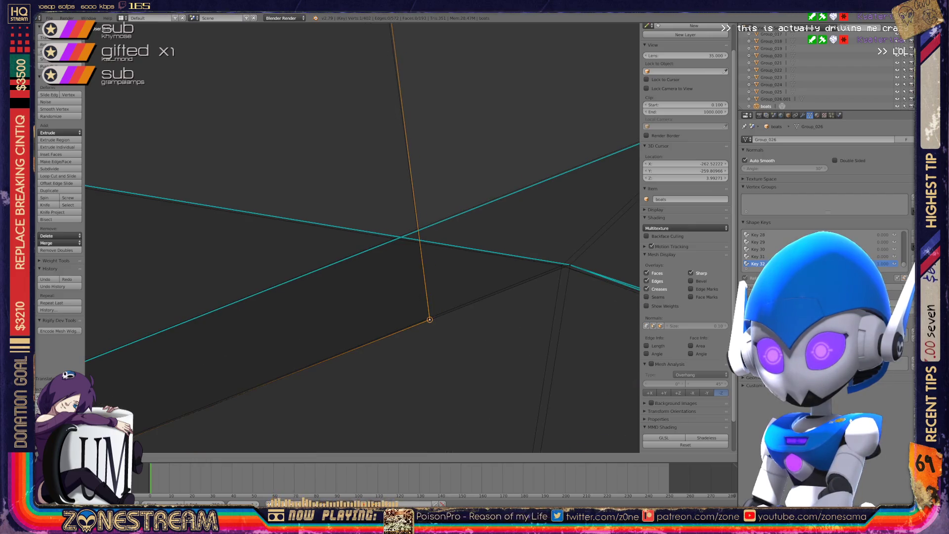
{"action": "scroll", "coordinate": [362, 237], "scroll_direction": "down", "scroll_amount": 5}
{"action": "scroll", "coordinate": [362, 237], "scroll_direction": "down", "scroll_amount": 2}
{"action": "middle_click_drag", "start_coordinate": [362, 238], "coordinate": [425, 344], "text": "shift"}
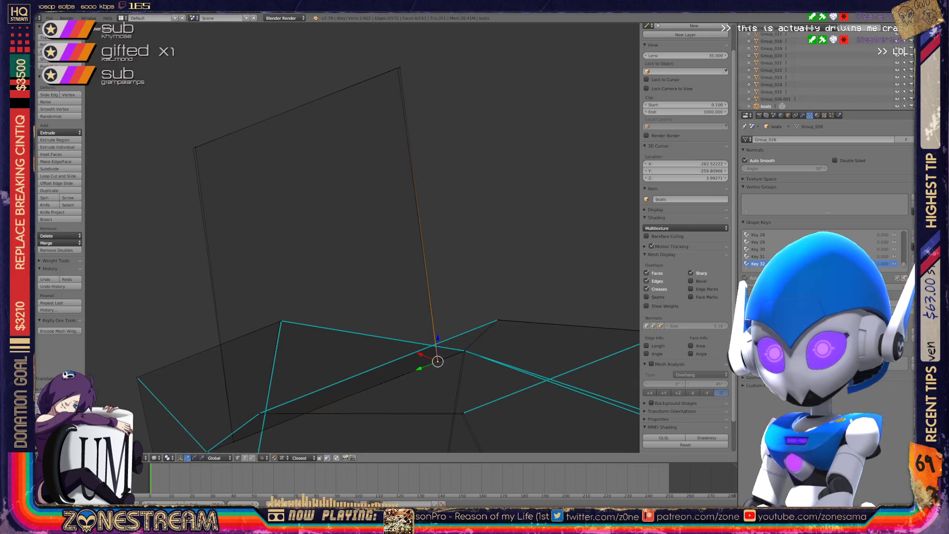
{"action": "right_click", "coordinate": [193, 148]}
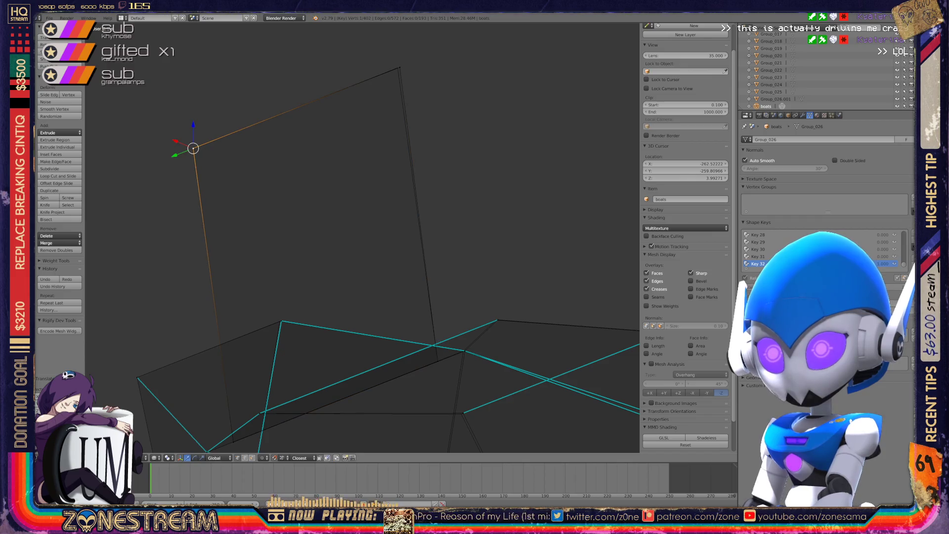
{"action": "right_click", "coordinate": [398, 68]}
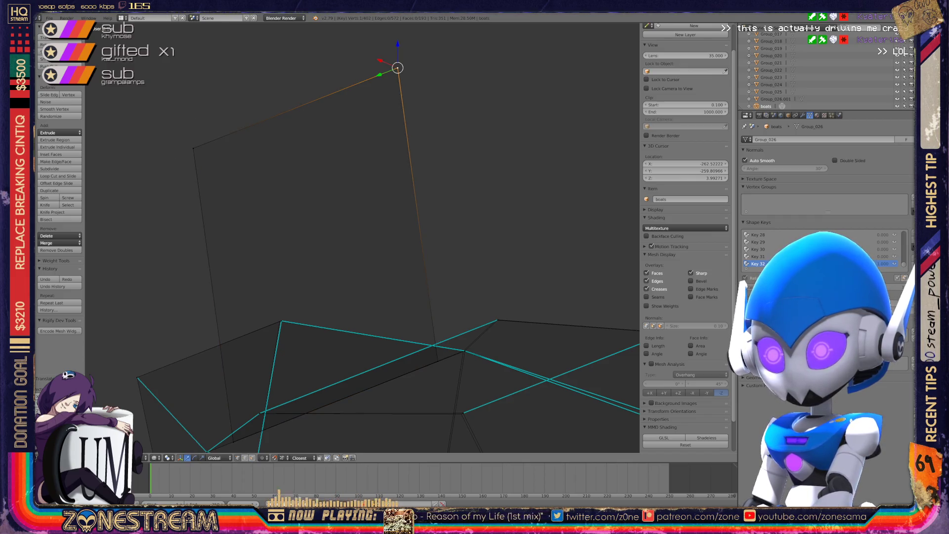
{"action": "scroll", "coordinate": [362, 237], "scroll_direction": "up", "scroll_amount": 5}
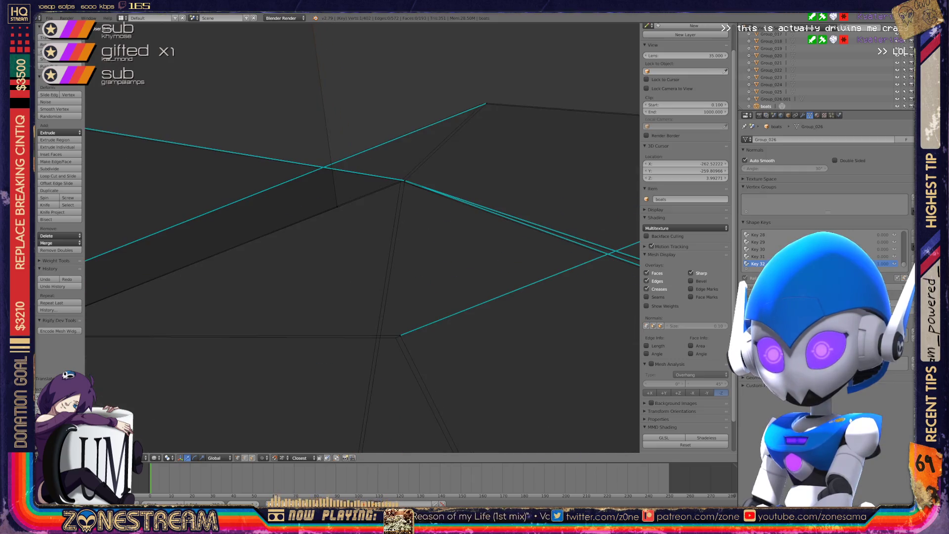
Step: Nudge two seat corner vertices slightly onto their reference points
{"action": "right_click", "coordinate": [400, 335]}
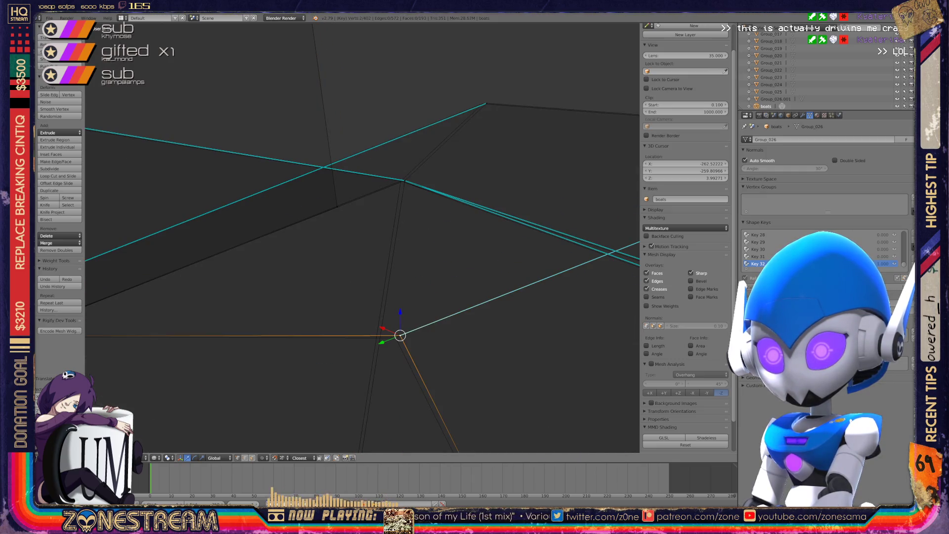
{"action": "right_click_drag", "start_coordinate": [400, 335], "coordinate": [395, 338]}
{"action": "scroll", "coordinate": [362, 238], "scroll_direction": "up", "scroll_amount": 2}
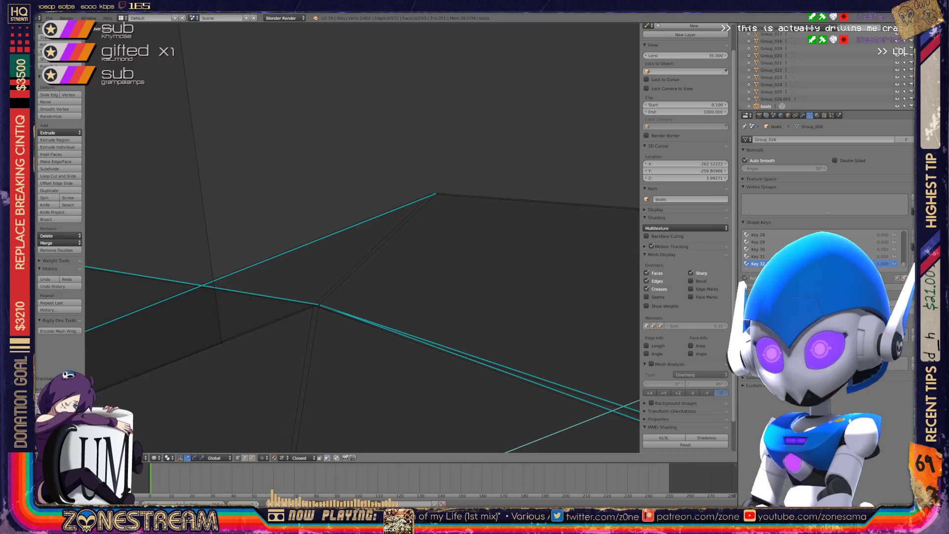
{"action": "right_click", "coordinate": [436, 194]}
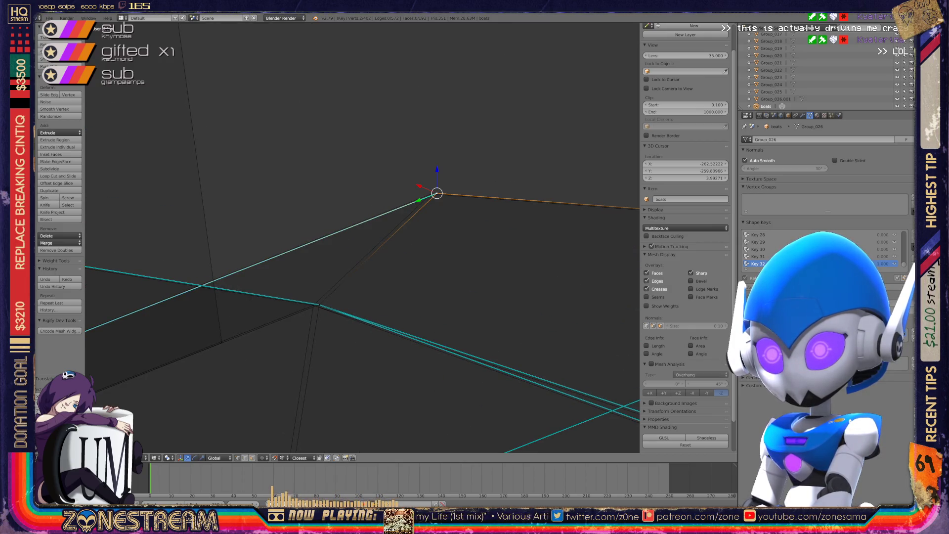
{"action": "mouse_move", "coordinate": [436, 193]}
{"action": "right_mouse_down"}
{"action": "mouse_move", "coordinate": [414, 192]}
{"action": "mouse_move", "coordinate": [430, 194]}
{"action": "right_mouse_up"}
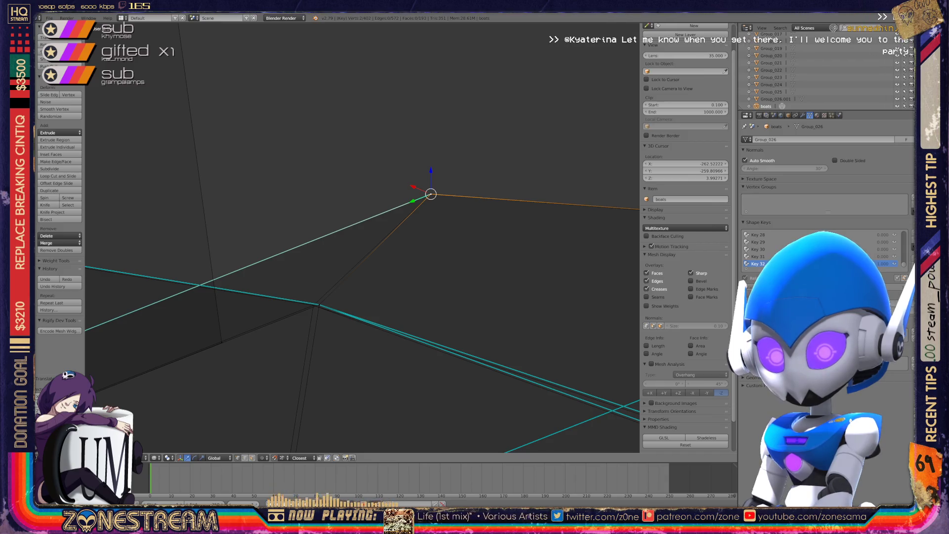
Step: Select the edge-junction vertex and the lower corner vertex of the seat
{"action": "middle_click_drag", "start_coordinate": [363, 237], "coordinate": [299, 204]}
{"action": "right_click", "coordinate": [405, 327]}
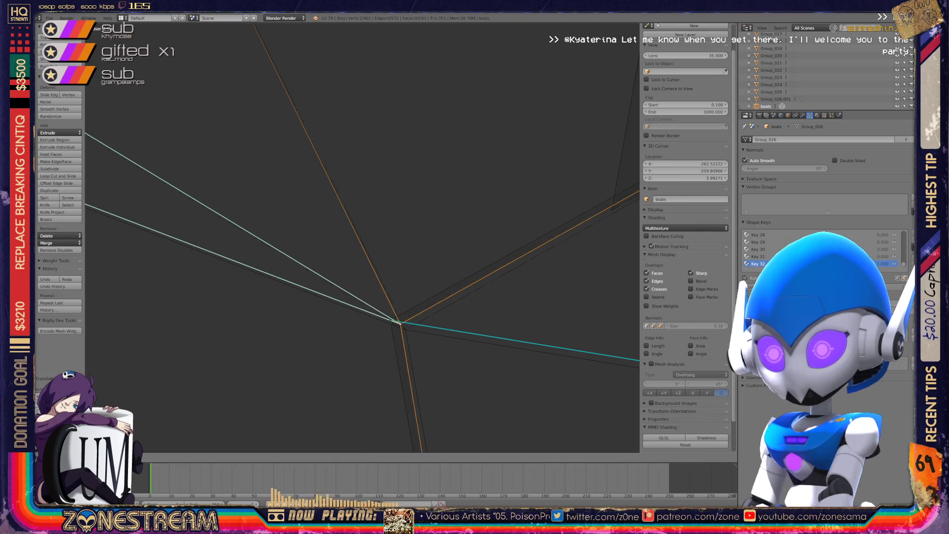
{"action": "mouse_move", "coordinate": [406, 327]}
{"action": "middle_mouse_down"}
{"action": "mouse_move", "coordinate": [364, 244]}
{"action": "mouse_move", "coordinate": [354, 171]}
{"action": "middle_mouse_up"}
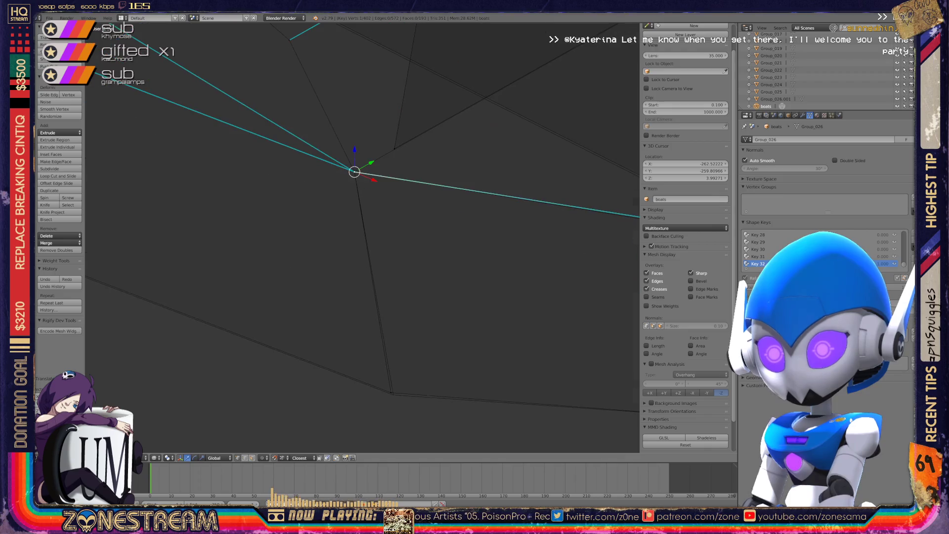
{"action": "right_click", "coordinate": [394, 394]}
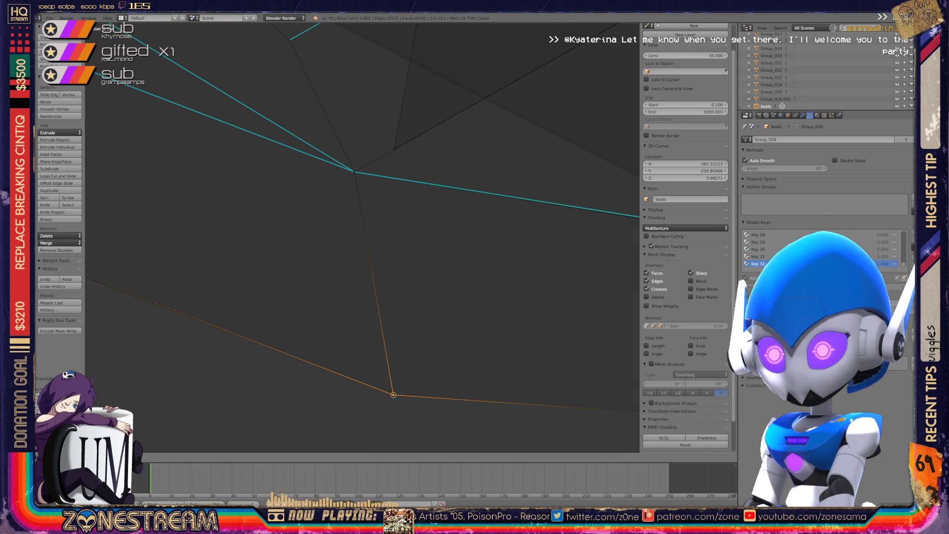
{"action": "scroll", "coordinate": [362, 237], "scroll_direction": "down", "scroll_amount": 4}
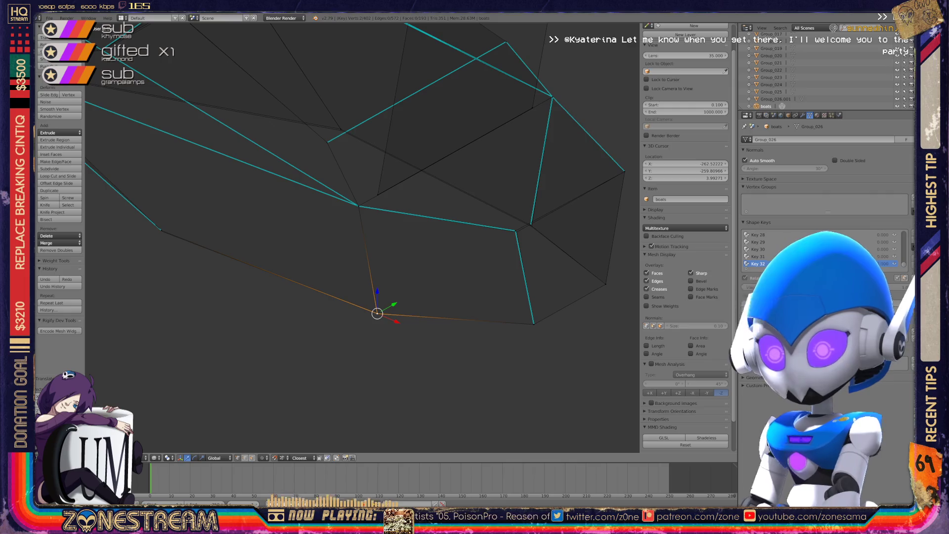
{"action": "mouse_move", "coordinate": [362, 237]}
{"action": "middle_mouse_down"}
{"action": "mouse_move", "coordinate": [381, 222]}
{"action": "mouse_move", "coordinate": [388, 234]}
{"action": "middle_mouse_up"}
{"action": "scroll", "coordinate": [362, 237], "scroll_direction": "up", "scroll_amount": 6}
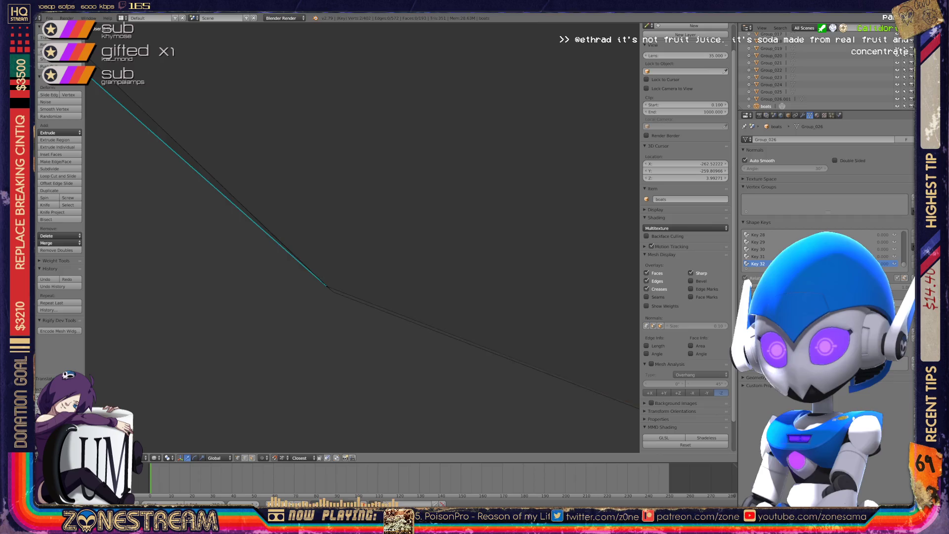
Step: Select vertices on the long edge and at the edge junction, undoing a stray change
{"action": "right_click", "coordinate": [326, 287]}
{"action": "scroll", "coordinate": [362, 237], "scroll_direction": "down", "scroll_amount": 6}
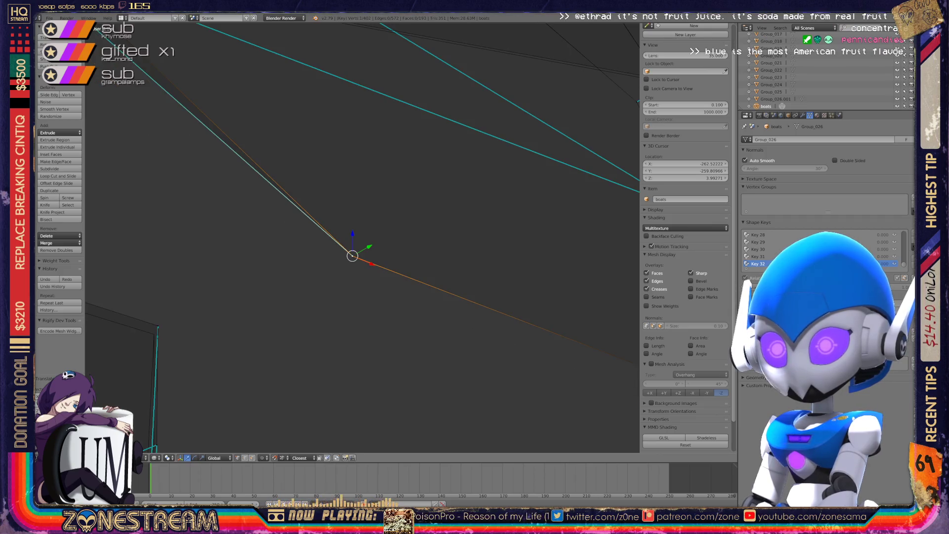
{"action": "mouse_move", "coordinate": [363, 237]}
{"action": "middle_mouse_down"}
{"action": "mouse_move", "coordinate": [487, 226]}
{"action": "mouse_move", "coordinate": [425, 226]}
{"action": "mouse_move", "coordinate": [445, 218]}
{"action": "mouse_move", "coordinate": [415, 232]}
{"action": "middle_mouse_up"}
{"action": "key", "text": "ctrl+z"}
{"action": "left_click", "coordinate": [225, 294], "text": "shift"}
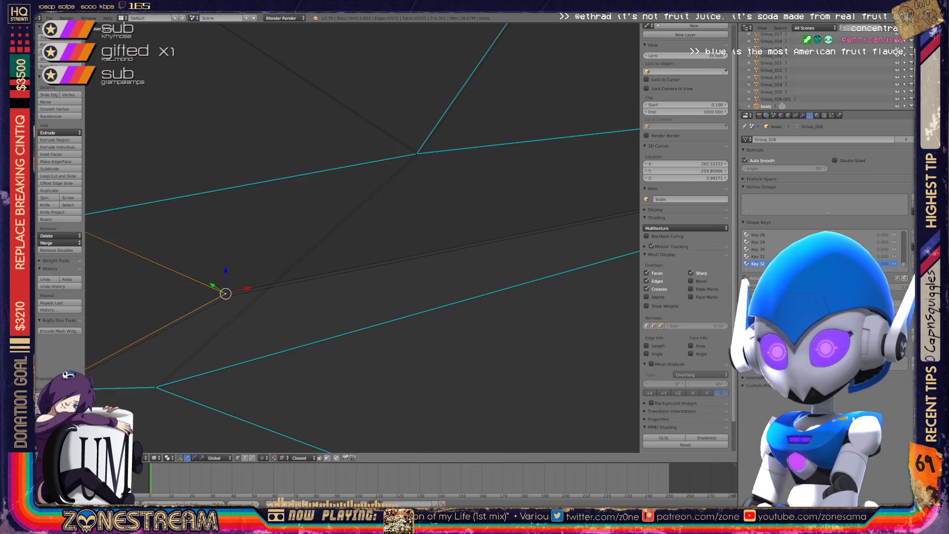
{"action": "mouse_move", "coordinate": [225, 293]}
{"action": "middle_mouse_down"}
{"action": "mouse_move", "coordinate": [210, 267]}
{"action": "mouse_move", "coordinate": [247, 267]}
{"action": "mouse_move", "coordinate": [257, 262]}
{"action": "mouse_move", "coordinate": [237, 269]}
{"action": "mouse_move", "coordinate": [349, 213]}
{"action": "mouse_move", "coordinate": [337, 276]}
{"action": "middle_mouse_up"}
{"action": "left_click", "coordinate": [216, 272], "text": "shift"}
{"action": "scroll", "coordinate": [362, 238], "scroll_direction": "down", "scroll_amount": 10}
Step: Add a third vertex to the selection and grab the selected vertices with G
{"action": "key", "text": "ctrl+z"}
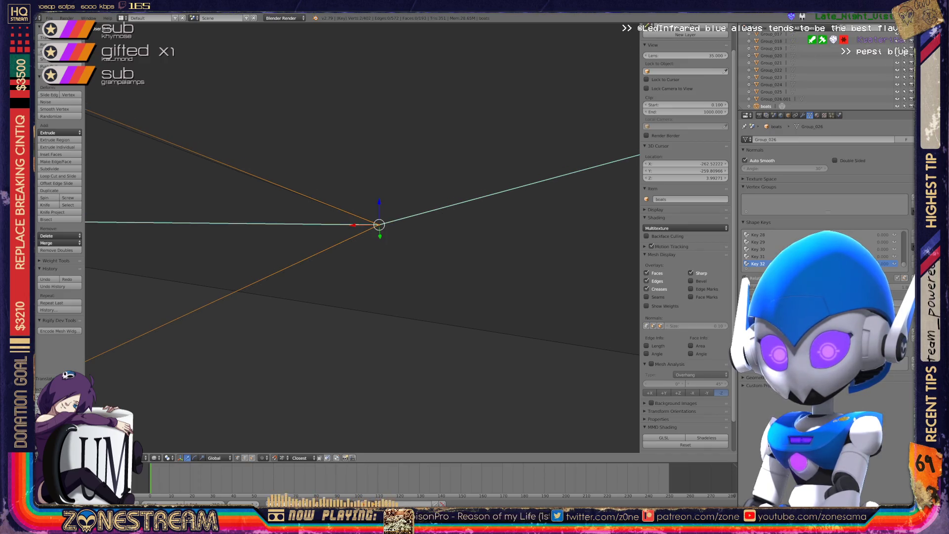
{"action": "scroll", "coordinate": [363, 237], "scroll_direction": "down", "scroll_amount": 3}
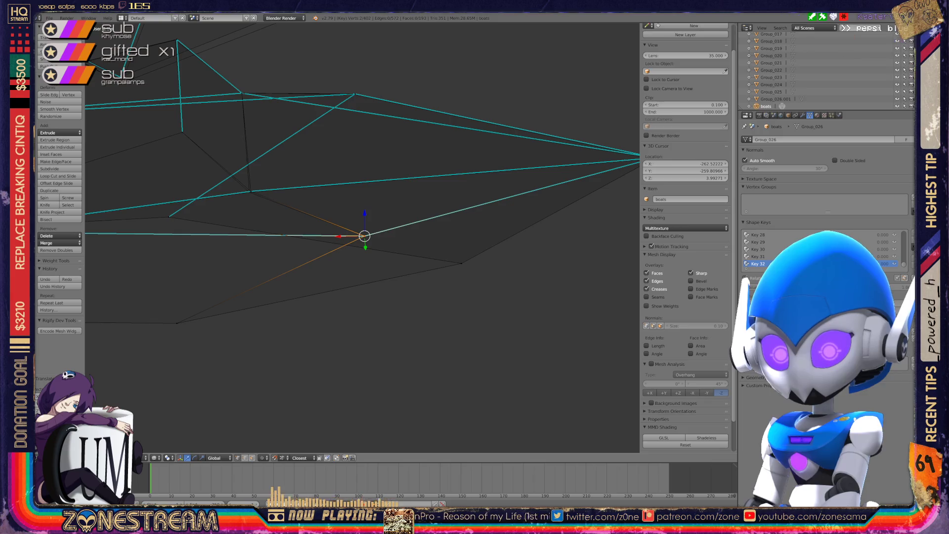
{"action": "mouse_move", "coordinate": [362, 237]}
{"action": "middle_mouse_down"}
{"action": "mouse_move", "coordinate": [410, 235]}
{"action": "mouse_move", "coordinate": [425, 247]}
{"action": "middle_mouse_up"}
{"action": "scroll", "coordinate": [362, 237], "scroll_direction": "up", "scroll_amount": 5}
{"action": "mouse_move", "coordinate": [362, 218]}
{"action": "middle_mouse_down"}
{"action": "mouse_move", "coordinate": [366, 198]}
{"action": "mouse_move", "coordinate": [364, 232]}
{"action": "middle_mouse_up"}
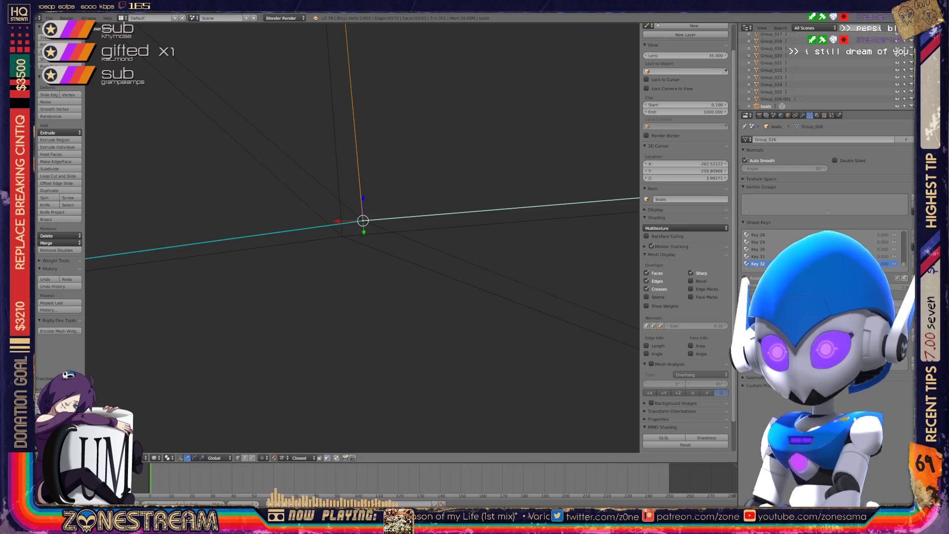
{"action": "left_click", "coordinate": [342, 237], "text": "shift"}
{"action": "key", "text": "g"}
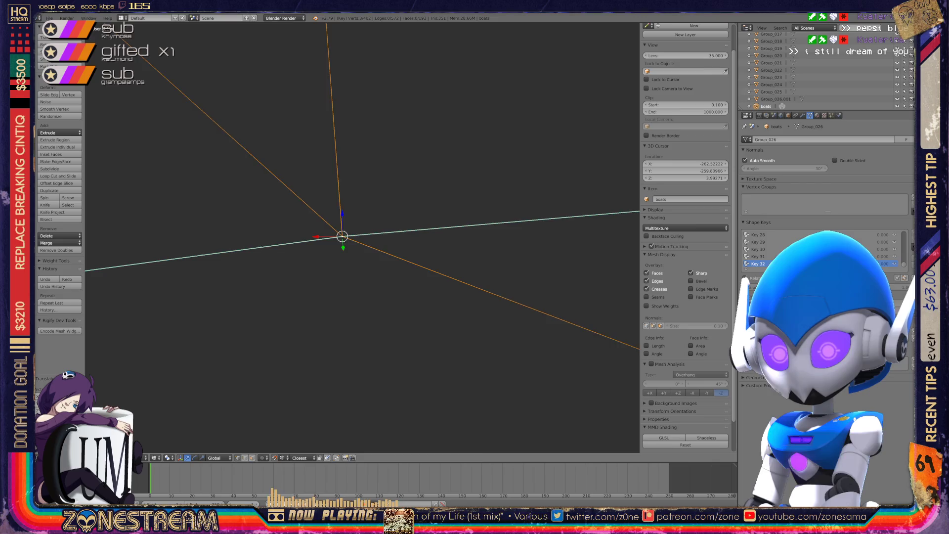
Step: Snap the seat's corner vertex onto the reference point with G
{"action": "scroll", "coordinate": [342, 236], "scroll_direction": "down", "scroll_amount": 5}
{"action": "middle_click_drag", "start_coordinate": [363, 233], "coordinate": [440, 191]}
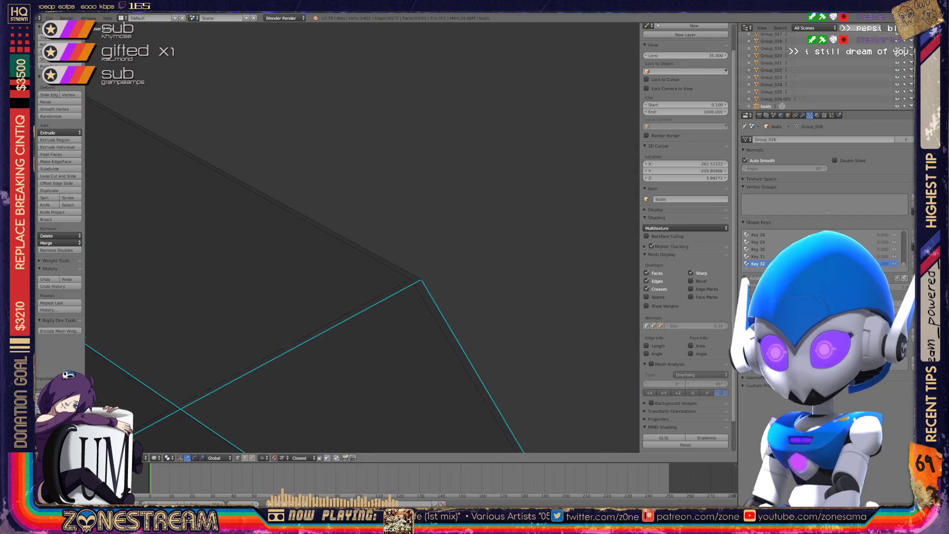
{"action": "right_click", "coordinate": [421, 280]}
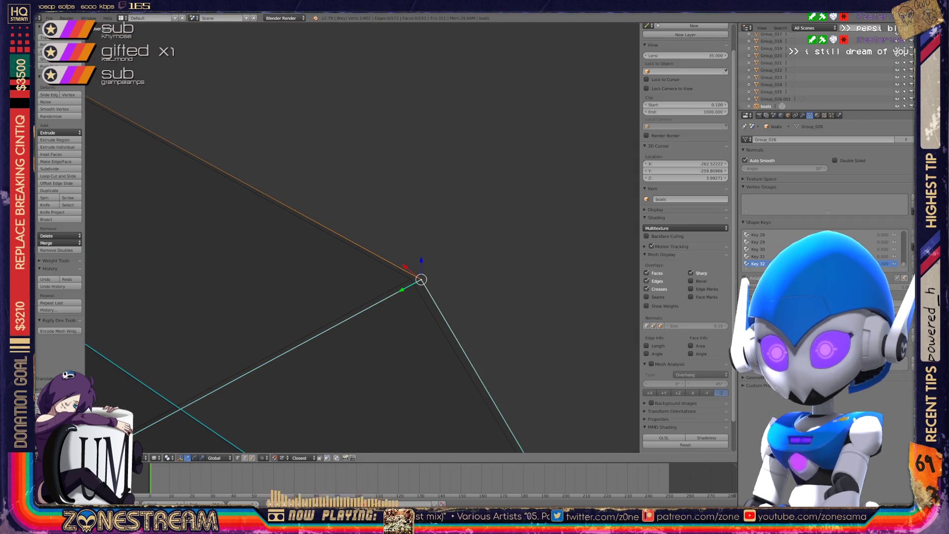
{"action": "key", "text": "g"}
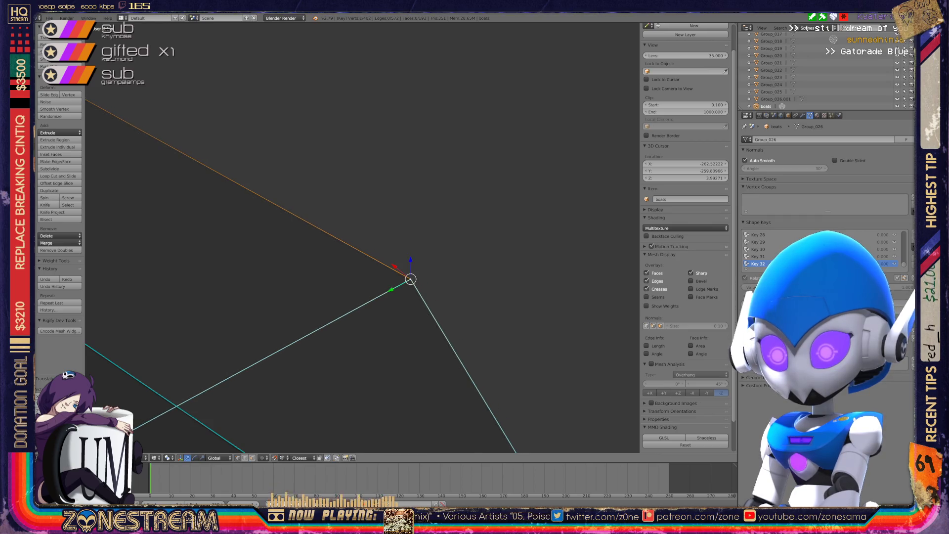
Step: Orbit to check the seat shape from the front and return to Object Mode
{"action": "scroll", "coordinate": [362, 238], "scroll_direction": "down", "scroll_amount": 6}
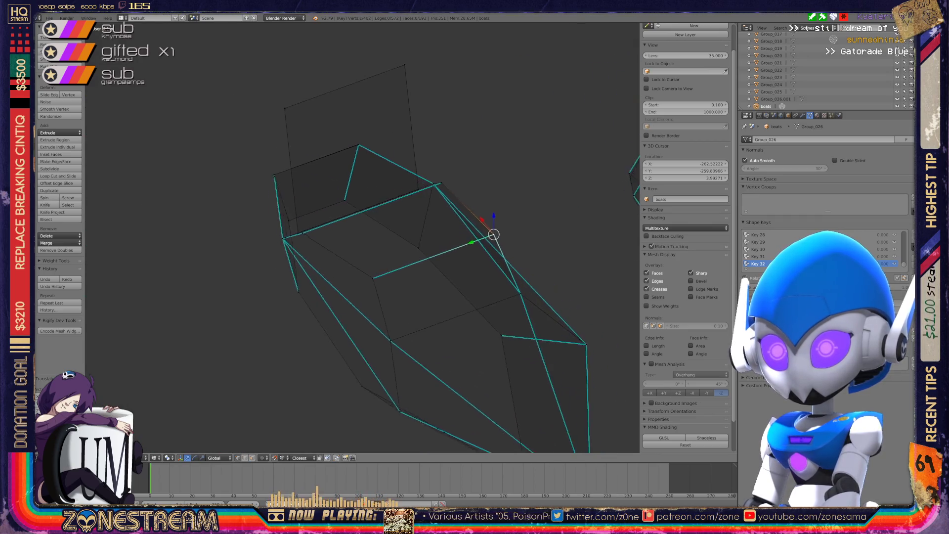
{"action": "middle_click_drag", "start_coordinate": [362, 238], "coordinate": [415, 220]}
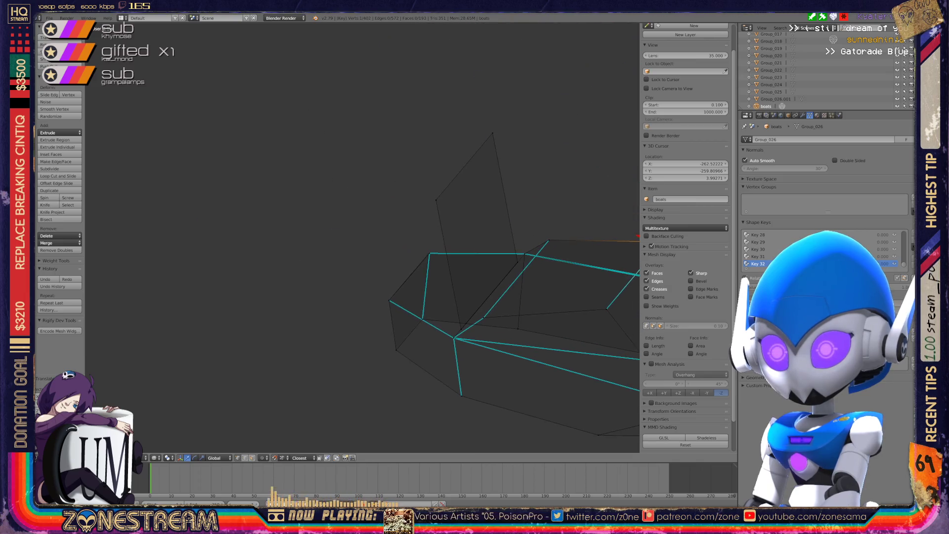
{"action": "scroll", "coordinate": [363, 238], "scroll_direction": "up", "scroll_amount": 8}
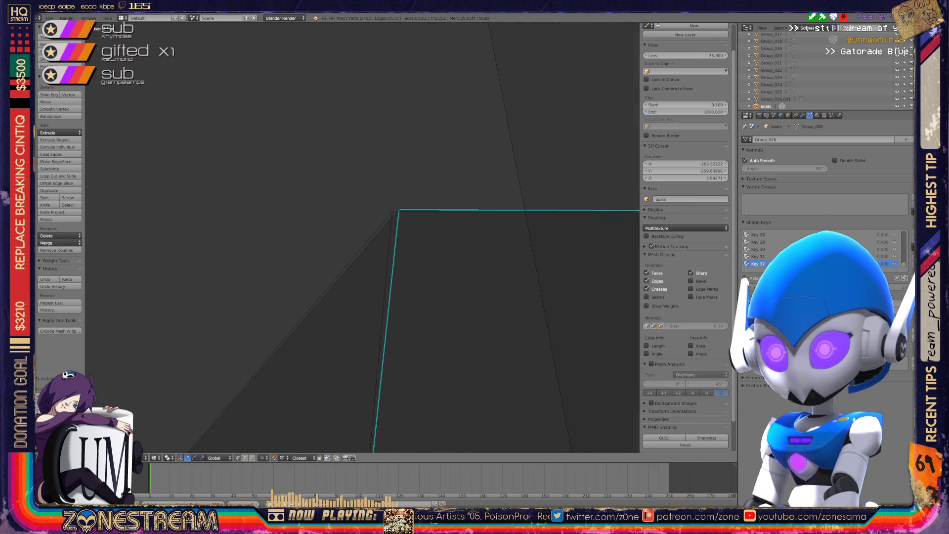
{"action": "scroll", "coordinate": [363, 238], "scroll_direction": "down", "scroll_amount": 8}
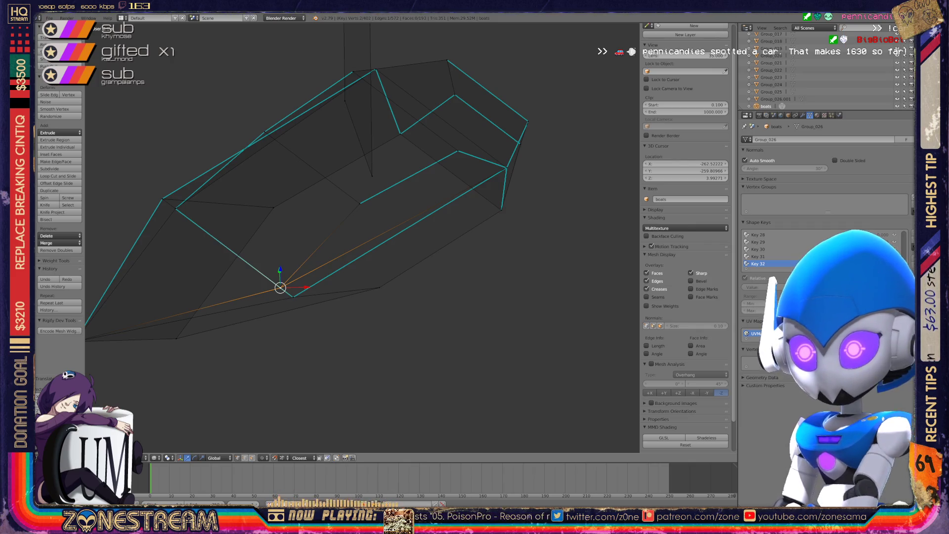
{"action": "scroll", "coordinate": [362, 238], "scroll_direction": "down", "scroll_amount": 5}
{"action": "scroll", "coordinate": [363, 237], "scroll_direction": "up", "scroll_amount": 4}
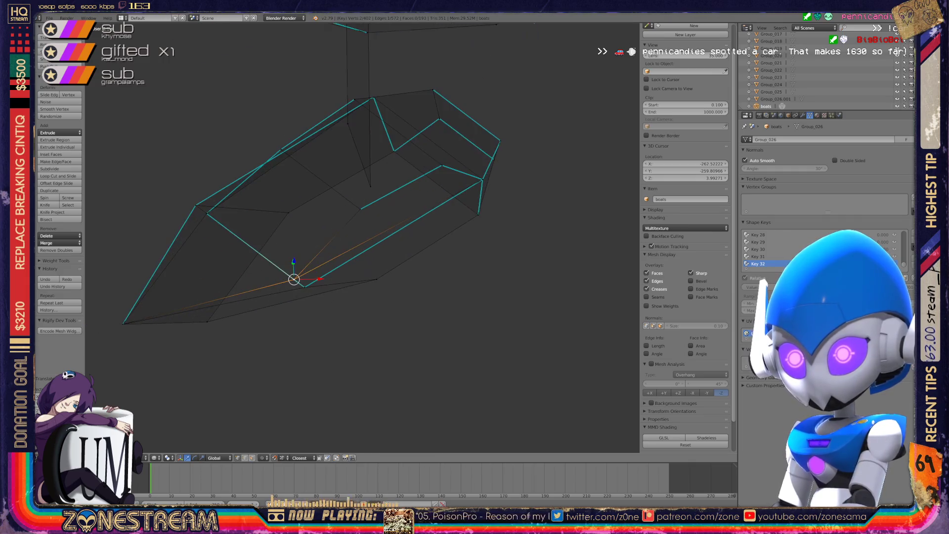
{"action": "middle_click_drag", "start_coordinate": [362, 238], "coordinate": [301, 232]}
{"action": "scroll", "coordinate": [301, 233], "scroll_direction": "down", "scroll_amount": 5}
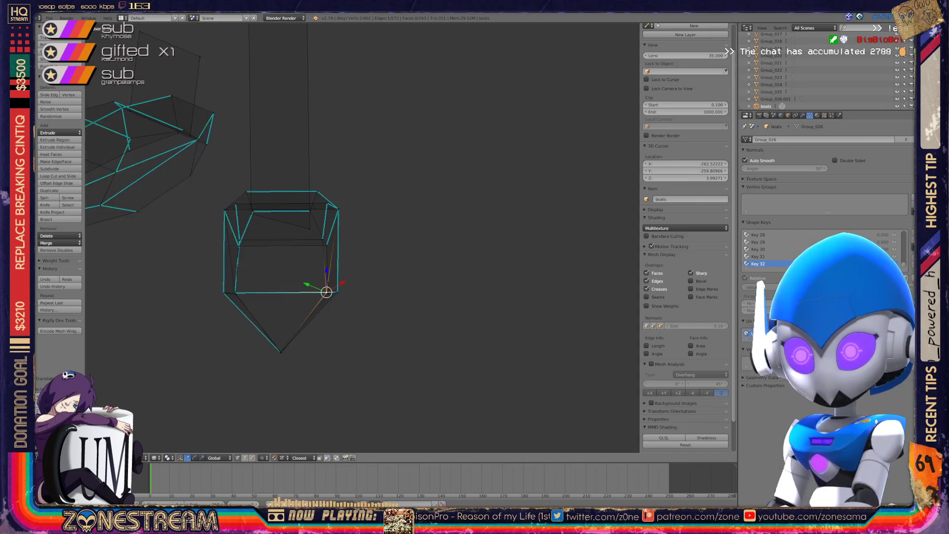
{"action": "key", "text": "Tab"}
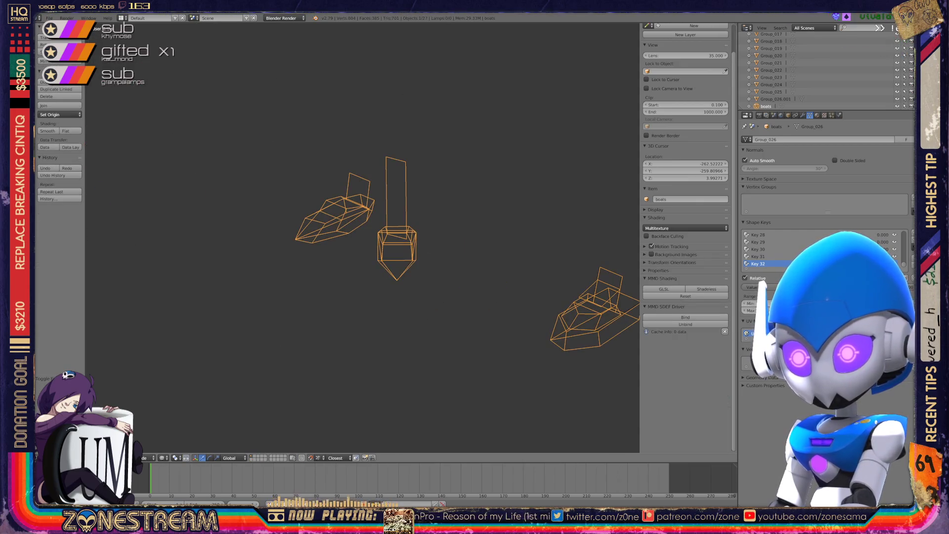
Step: Look down on the seat, re-enter Edit Mode, and save over boats.blend
{"action": "scroll", "coordinate": [362, 238], "scroll_direction": "up", "scroll_amount": 8}
{"action": "middle_click_drag", "start_coordinate": [362, 238], "coordinate": [301, 178]}
{"action": "scroll", "coordinate": [362, 238], "scroll_direction": "up", "scroll_amount": 6}
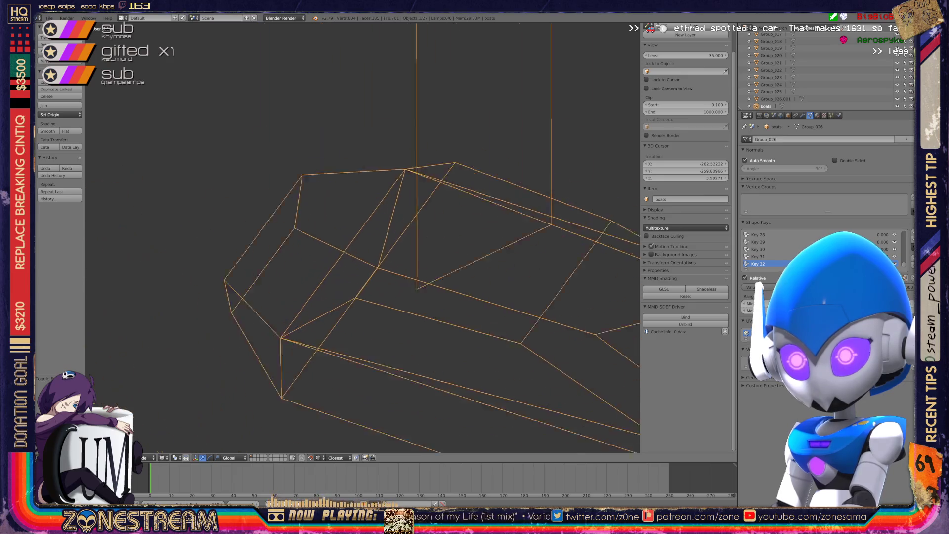
{"action": "scroll", "coordinate": [362, 237], "scroll_direction": "down", "scroll_amount": 10}
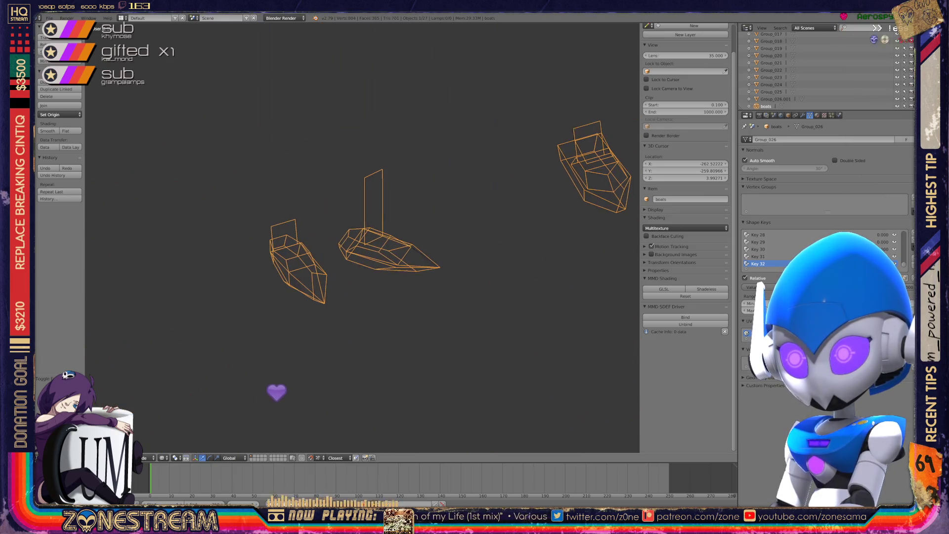
{"action": "key", "text": "Tab"}
{"action": "scroll", "coordinate": [276, 326], "scroll_direction": "up", "scroll_amount": 8}
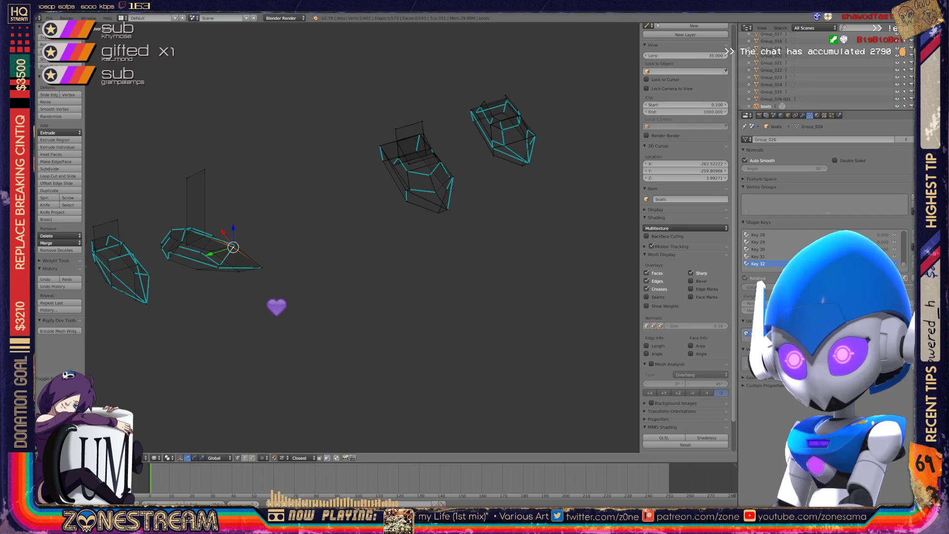
{"action": "key", "text": "ctrl+s"}
Step: Confirm overwriting boats.blend and zoom in on the seat mesh
{"action": "left_click", "coordinate": [352, 232]}
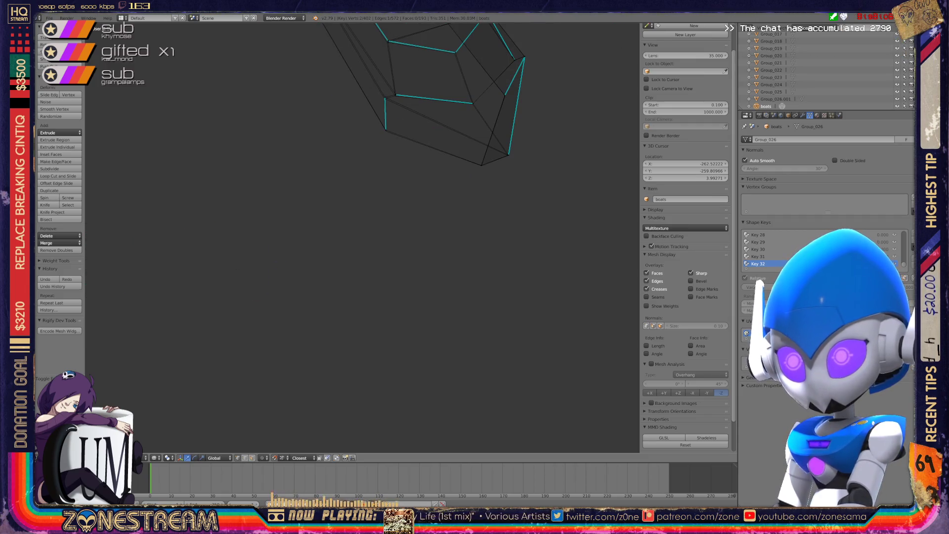
{"action": "scroll", "coordinate": [352, 233], "scroll_direction": "up", "scroll_amount": 4}
{"action": "scroll", "coordinate": [445, 196], "scroll_direction": "up", "scroll_amount": 3}
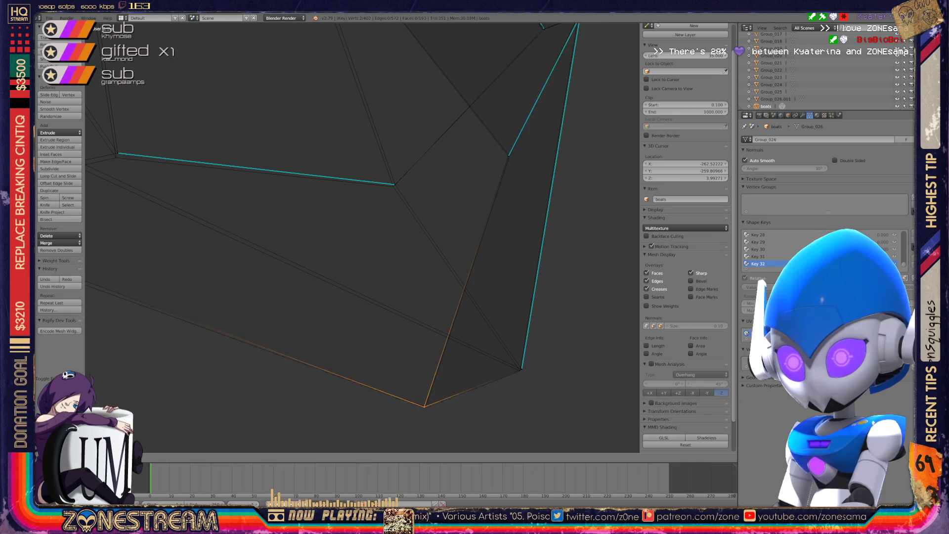
Step: Snap the first seat vertices onto their matching reference-mesh corners
{"action": "left_click_drag", "start_coordinate": [424, 406], "coordinate": [521, 370]}
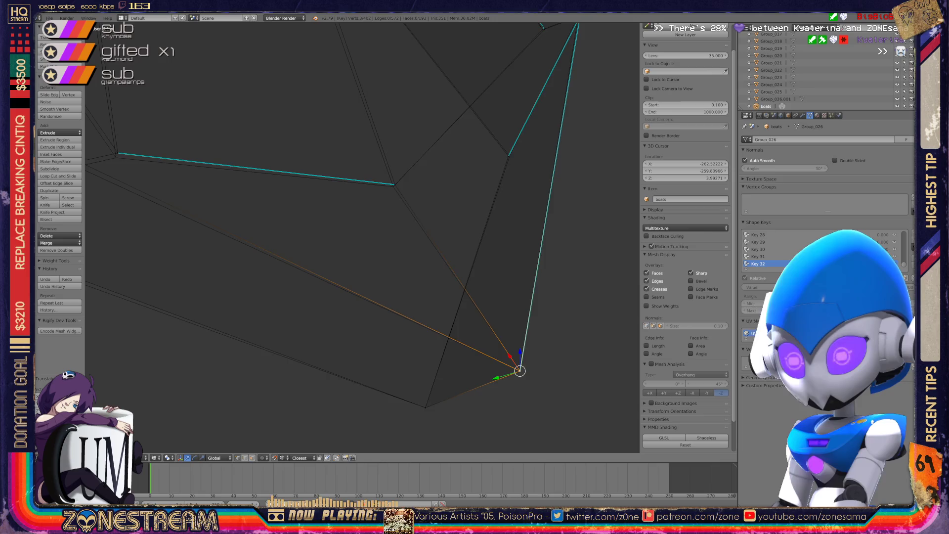
{"action": "middle_click_drag", "start_coordinate": [520, 371], "coordinate": [752, 383], "text": "shift"}
{"action": "key", "text": "a"}
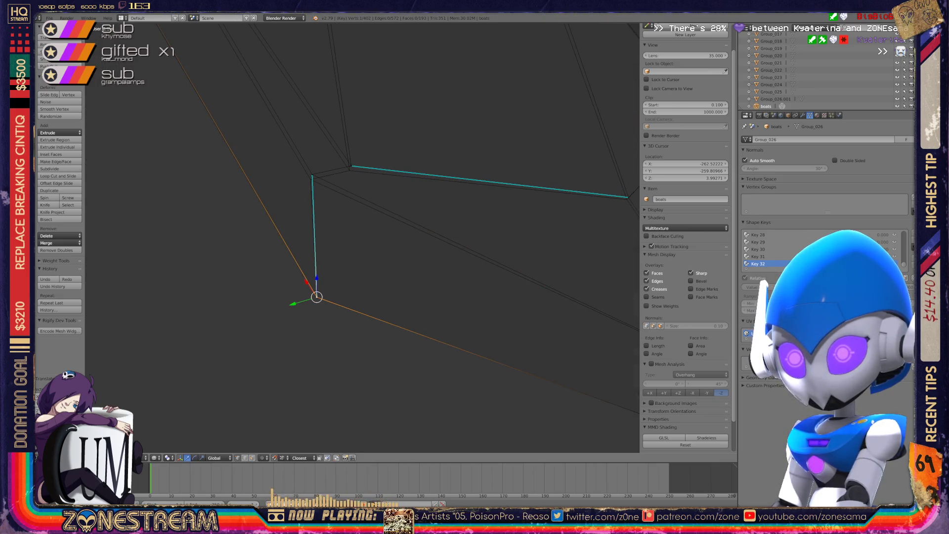
{"action": "middle_click_drag", "start_coordinate": [315, 293], "coordinate": [167, 344], "text": "shift"}
{"action": "right_click", "coordinate": [478, 245]}
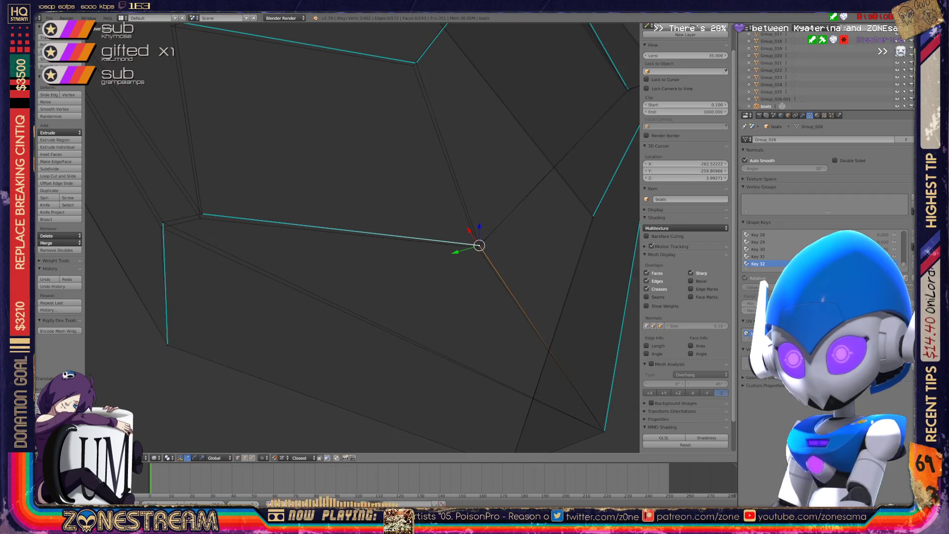
{"action": "left_click_drag", "start_coordinate": [479, 245], "coordinate": [478, 247]}
Step: Snap neighbouring seat-outline vertices and a seat corner onto the reference outline
{"action": "middle_click_drag", "start_coordinate": [478, 247], "coordinate": [616, 262], "text": "shift"}
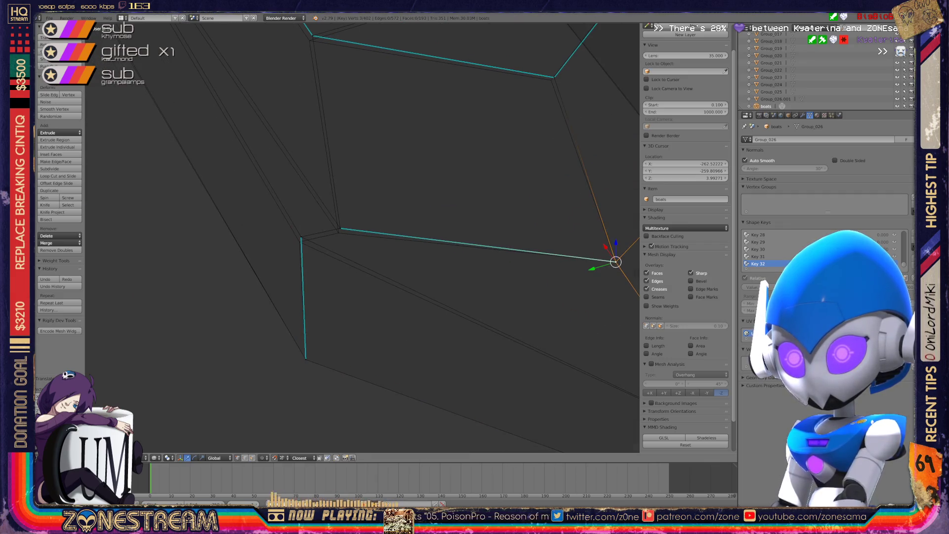
{"action": "right_click", "coordinate": [339, 228]}
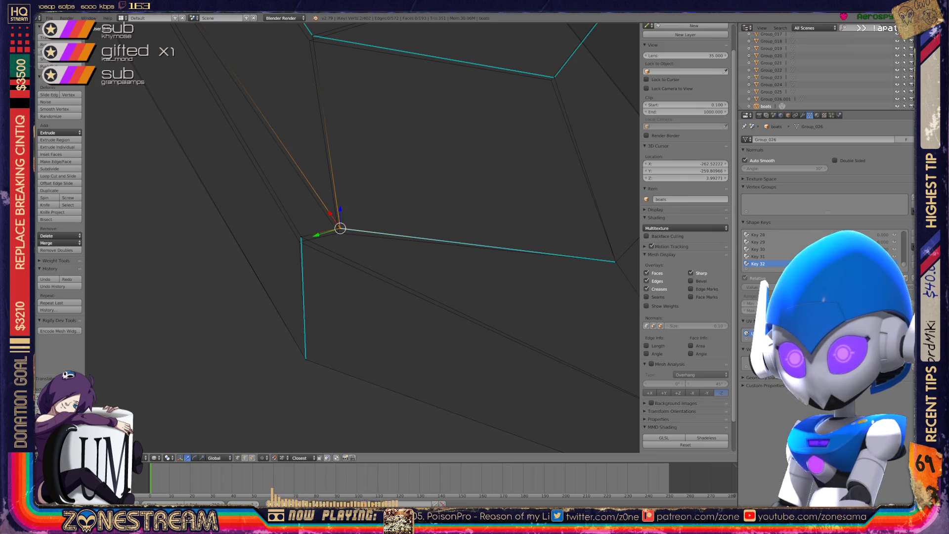
{"action": "left_click_drag", "start_coordinate": [339, 228], "coordinate": [338, 233]}
{"action": "right_click", "coordinate": [301, 238]}
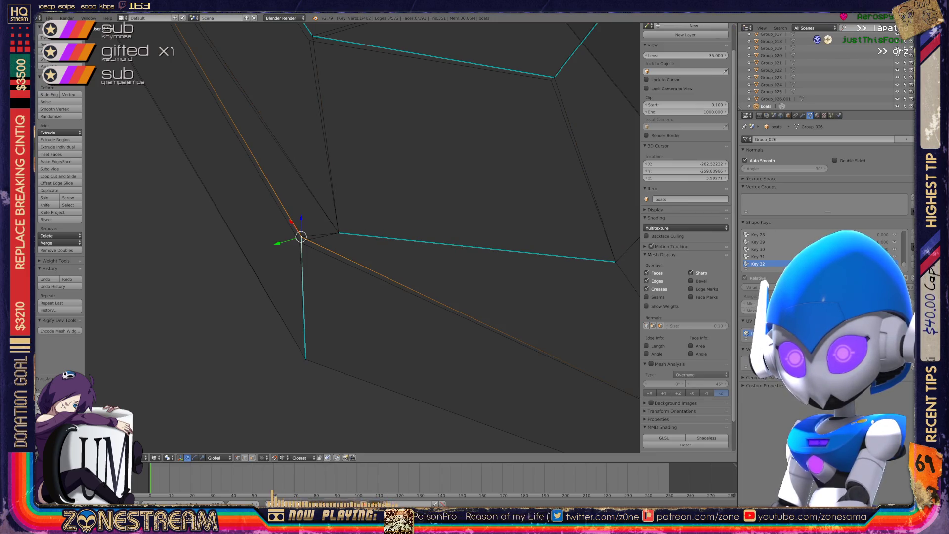
{"action": "mouse_move", "coordinate": [316, 247]}
{"action": "middle_mouse_down"}
{"action": "mouse_move", "coordinate": [276, 217]}
{"action": "mouse_move", "coordinate": [296, 247]}
{"action": "middle_mouse_up"}
{"action": "scroll", "coordinate": [346, 247], "scroll_direction": "up", "scroll_amount": 3}
{"action": "right_click", "coordinate": [508, 239]}
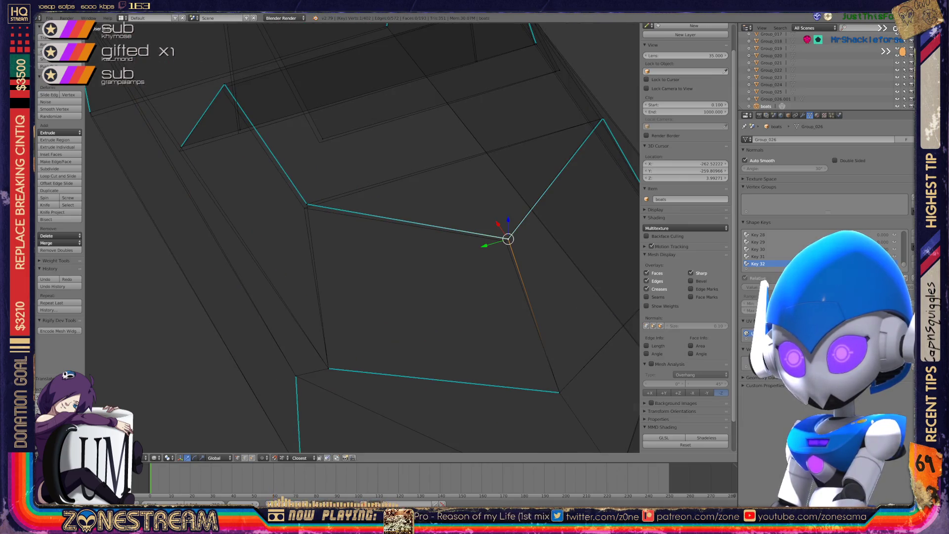
{"action": "mouse_move", "coordinate": [508, 239]}
{"action": "left_mouse_down"}
{"action": "mouse_move", "coordinate": [445, 238]}
{"action": "mouse_move", "coordinate": [505, 241]}
{"action": "left_mouse_up"}
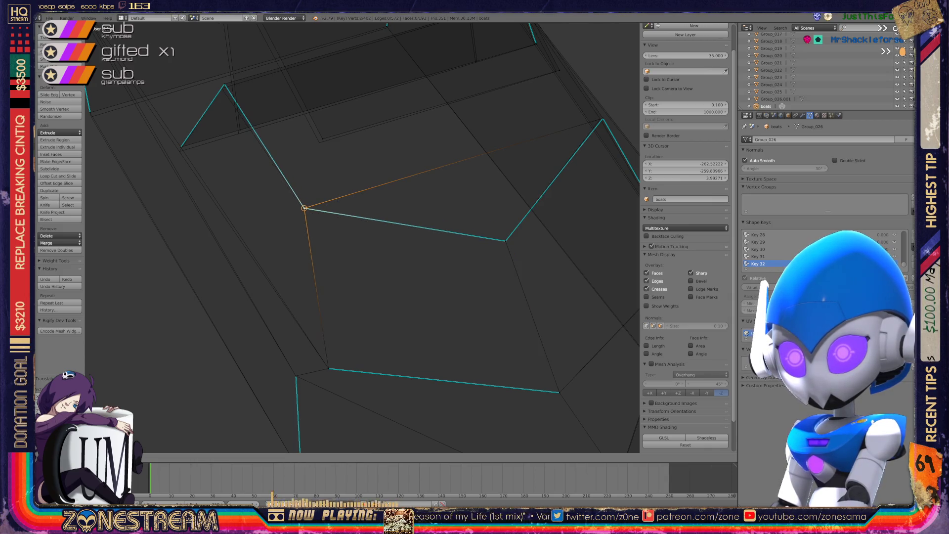
Step: Move another seat vertex down onto the reference and orbit in close to check it
{"action": "middle_click_drag", "start_coordinate": [316, 247], "coordinate": [397, 301], "text": "shift"}
{"action": "right_click", "coordinate": [261, 201]}
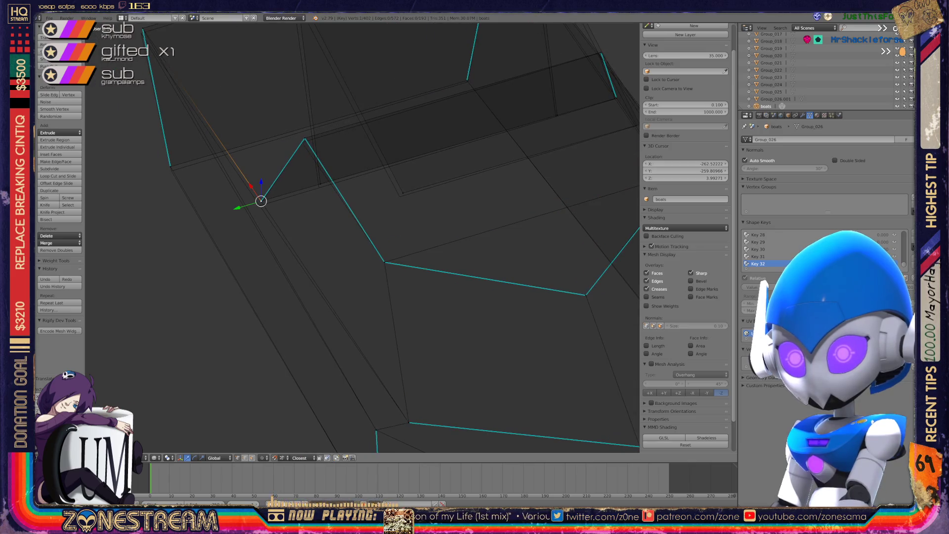
{"action": "left_click_drag", "start_coordinate": [261, 186], "coordinate": [260, 190]}
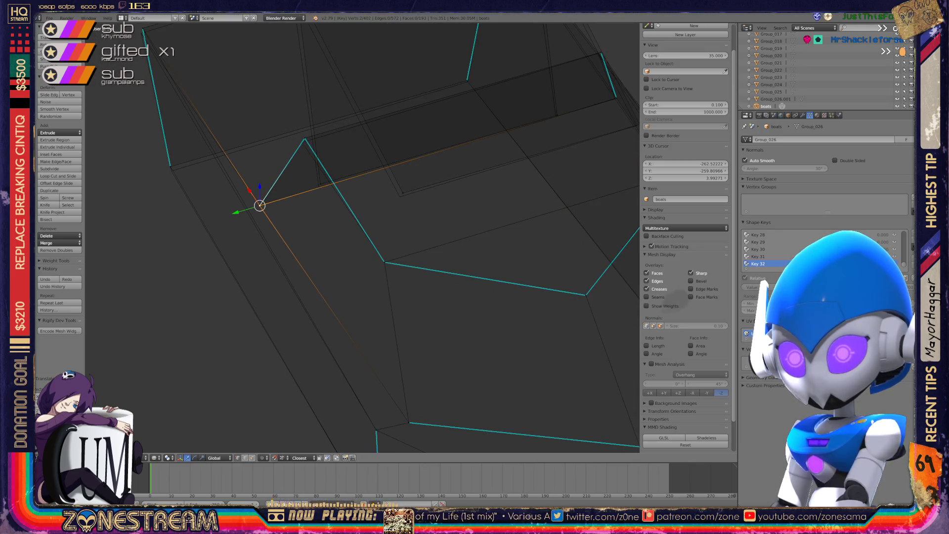
{"action": "right_click", "coordinate": [318, 187]}
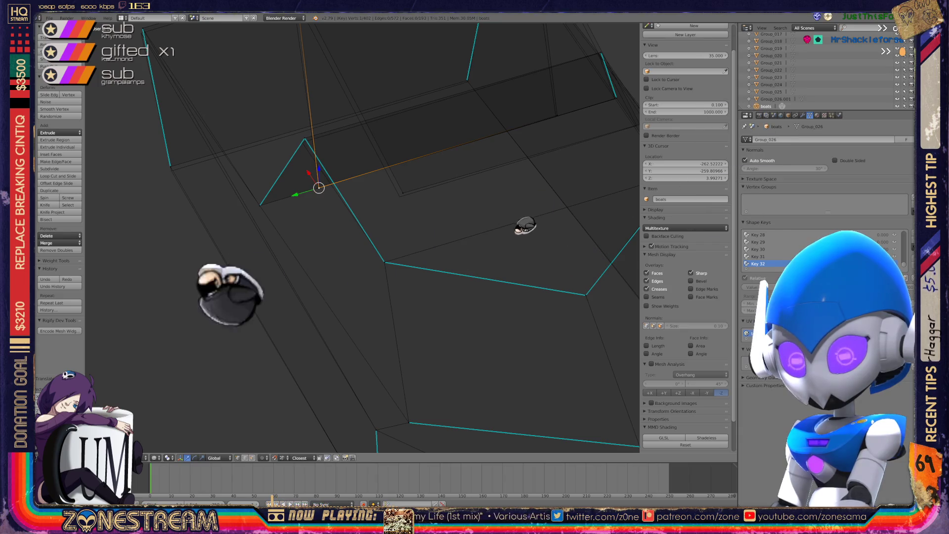
{"action": "middle_click_drag", "start_coordinate": [525, 225], "coordinate": [432, 179]}
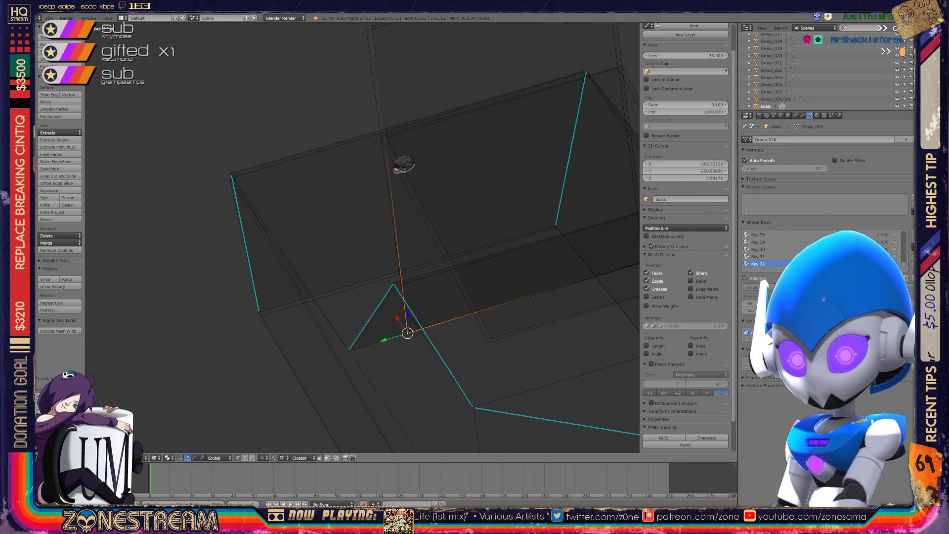
{"action": "mouse_move", "coordinate": [407, 333]}
{"action": "middle_mouse_down"}
{"action": "mouse_move", "coordinate": [346, 257]}
{"action": "mouse_move", "coordinate": [326, 198]}
{"action": "middle_mouse_up"}
{"action": "scroll", "coordinate": [249, 107], "scroll_direction": "up", "scroll_amount": 5}
{"action": "middle_click_drag", "start_coordinate": [602, 241], "coordinate": [518, 269]}
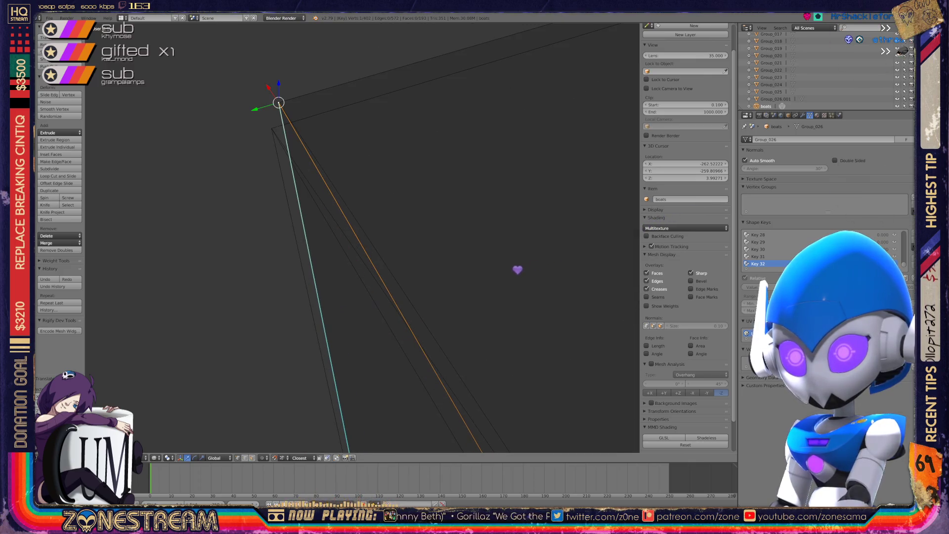
Step: Select vertices along the lower and right edges of the seat
{"action": "right_click", "coordinate": [460, 290], "text": "shift"}
{"action": "middle_click_drag", "start_coordinate": [440, 294], "coordinate": [341, 329]}
{"action": "scroll", "coordinate": [362, 237], "scroll_direction": "down", "scroll_amount": 10}
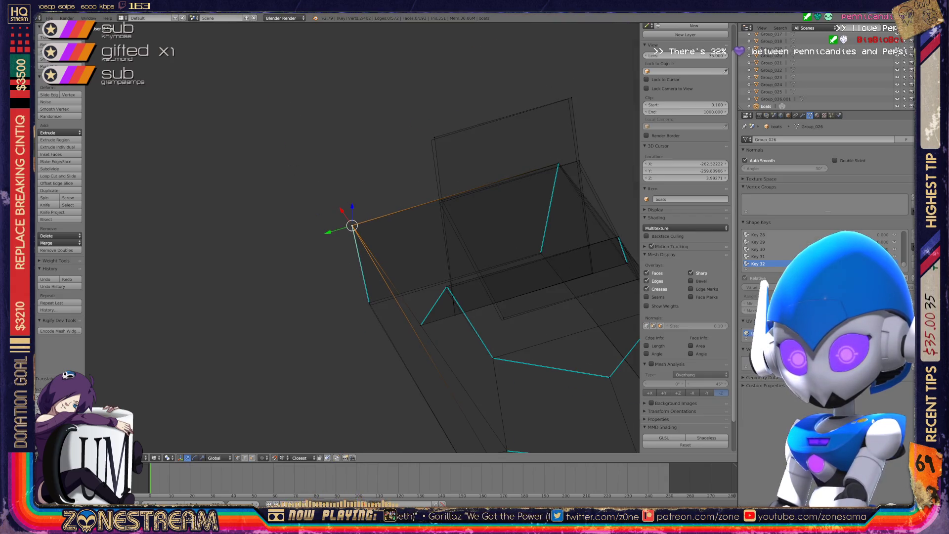
{"action": "scroll", "coordinate": [362, 237], "scroll_direction": "up", "scroll_amount": 5}
{"action": "middle_click_drag", "start_coordinate": [362, 238], "coordinate": [396, 227]}
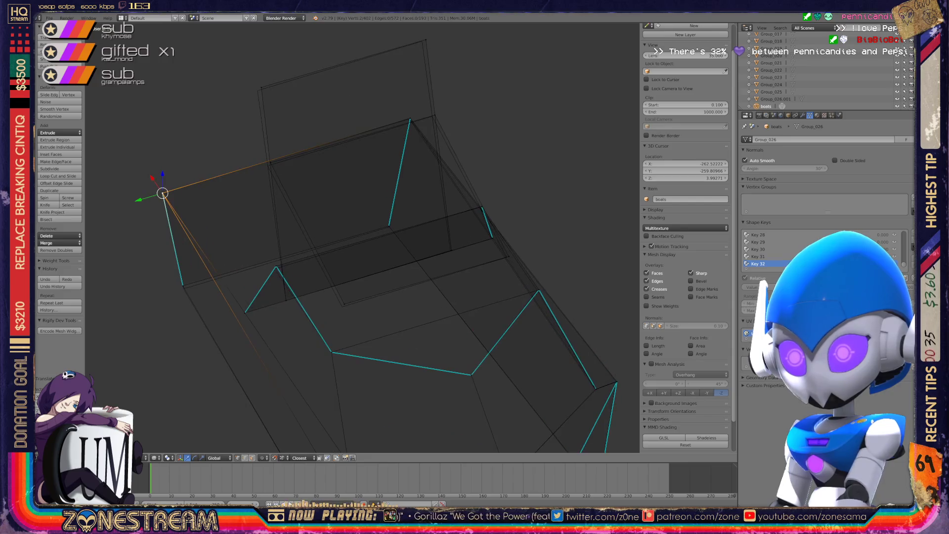
{"action": "right_click", "coordinate": [339, 318]}
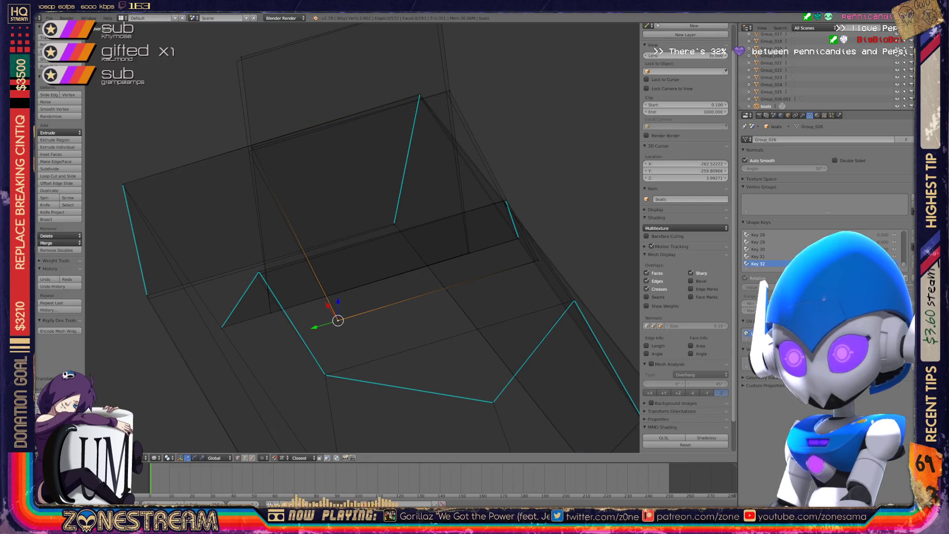
{"action": "right_click", "coordinate": [535, 260]}
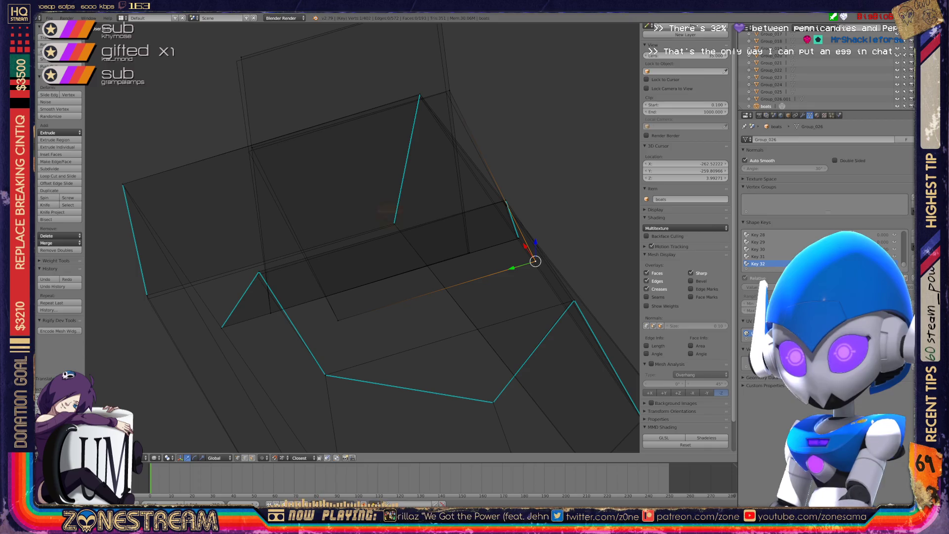
Step: Select vertices along the backrest, including its top corner and left side
{"action": "right_click", "coordinate": [250, 148]}
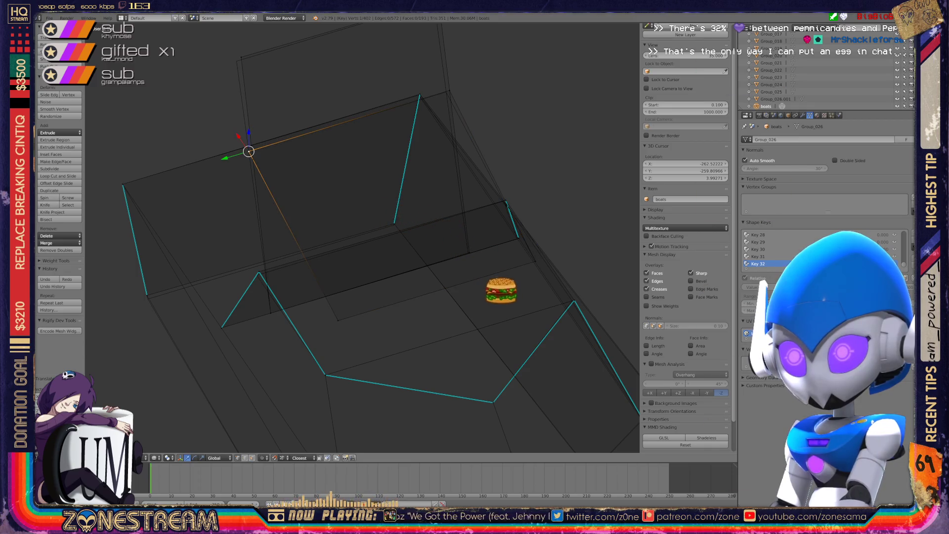
{"action": "right_click", "coordinate": [449, 90]}
{"action": "middle_click_drag", "start_coordinate": [346, 197], "coordinate": [363, 268], "text": "shift"}
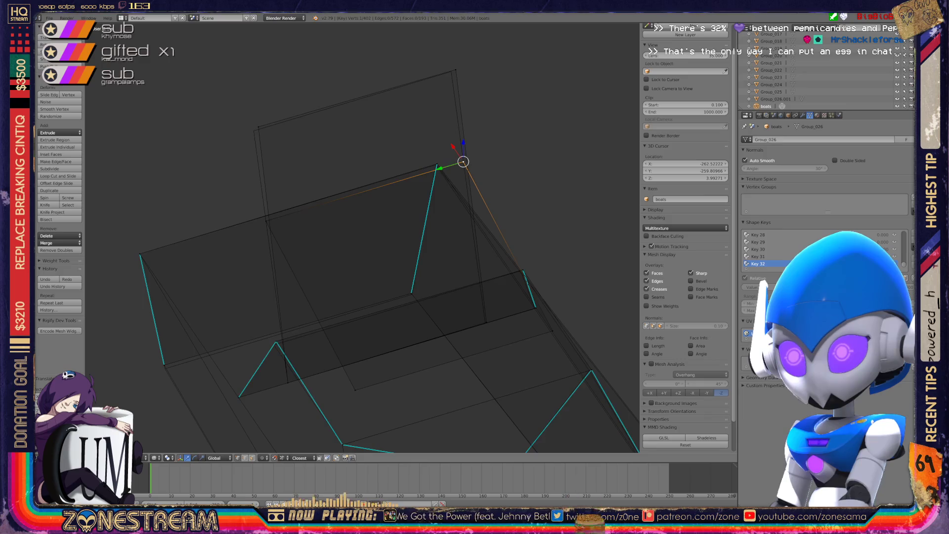
{"action": "right_click", "coordinate": [452, 72]}
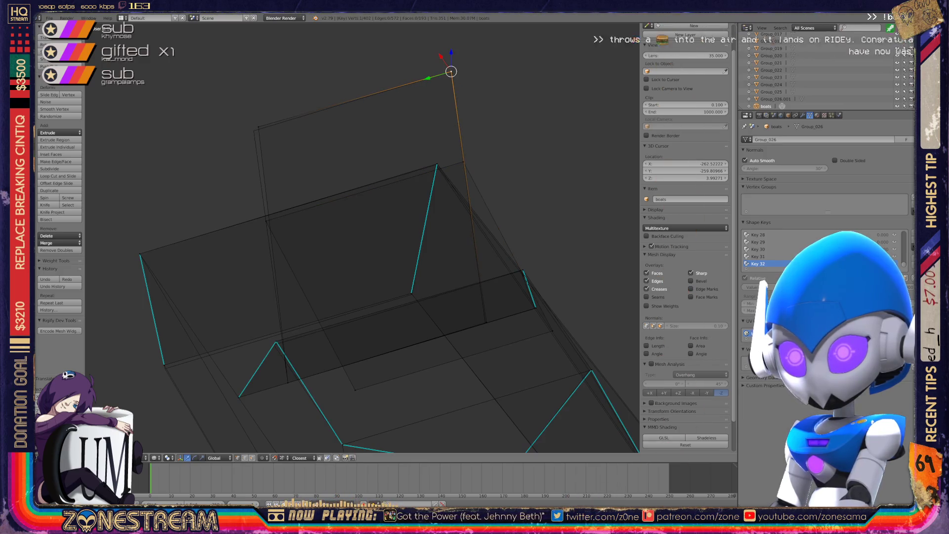
{"action": "right_click", "coordinate": [254, 130]}
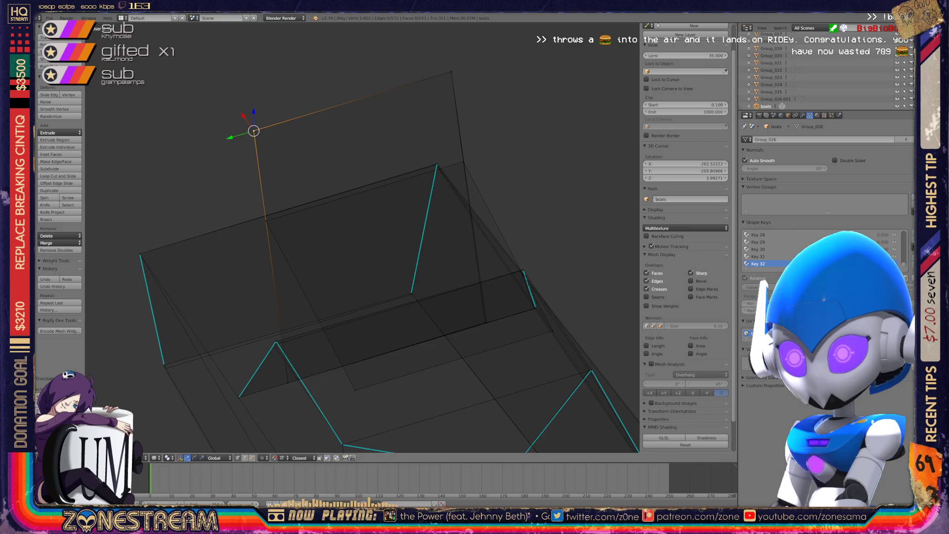
{"action": "scroll", "coordinate": [362, 238], "scroll_direction": "up", "scroll_amount": 5}
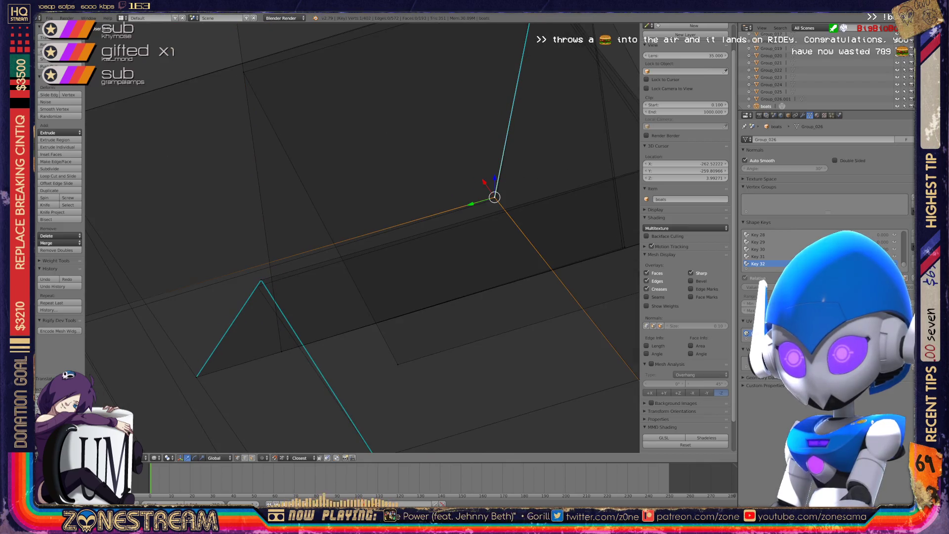
{"action": "middle_click_drag", "start_coordinate": [363, 237], "coordinate": [583, 169], "text": "shift"}
Step: Move the left cyan edge's lower end and its apex vertex onto the reference
{"action": "right_click", "coordinate": [288, 253]}
{"action": "key", "text": "g"}
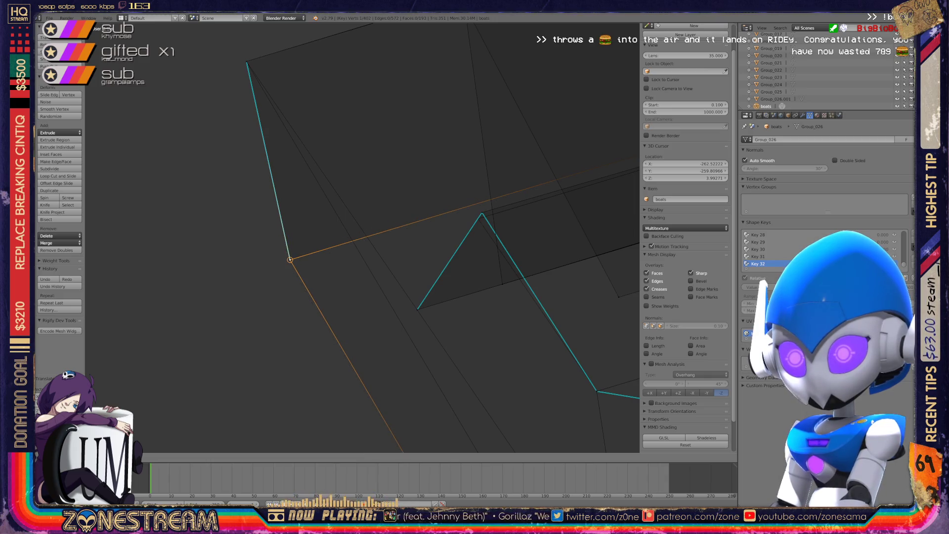
{"action": "left_click", "coordinate": [290, 260]}
{"action": "middle_click_drag", "start_coordinate": [291, 260], "coordinate": [36, 258], "text": "shift"}
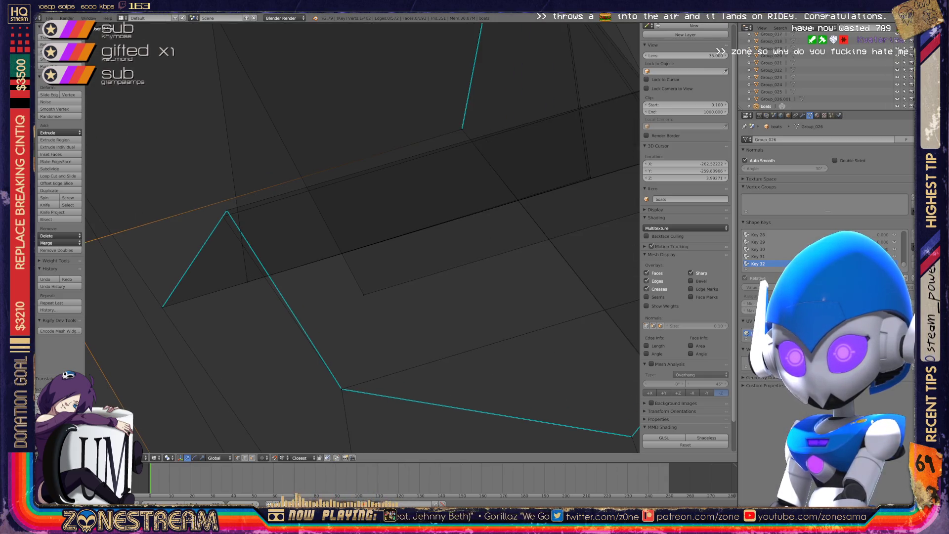
{"action": "right_click", "coordinate": [226, 210]}
{"action": "right_click_drag", "start_coordinate": [227, 210], "coordinate": [223, 216]}
Step: Orbit and zoom to review the whole reshaped seat against the reference
{"action": "mouse_move", "coordinate": [223, 216]}
{"action": "middle_mouse_down"}
{"action": "mouse_move", "coordinate": [346, 209]}
{"action": "mouse_move", "coordinate": [267, 247]}
{"action": "middle_mouse_up"}
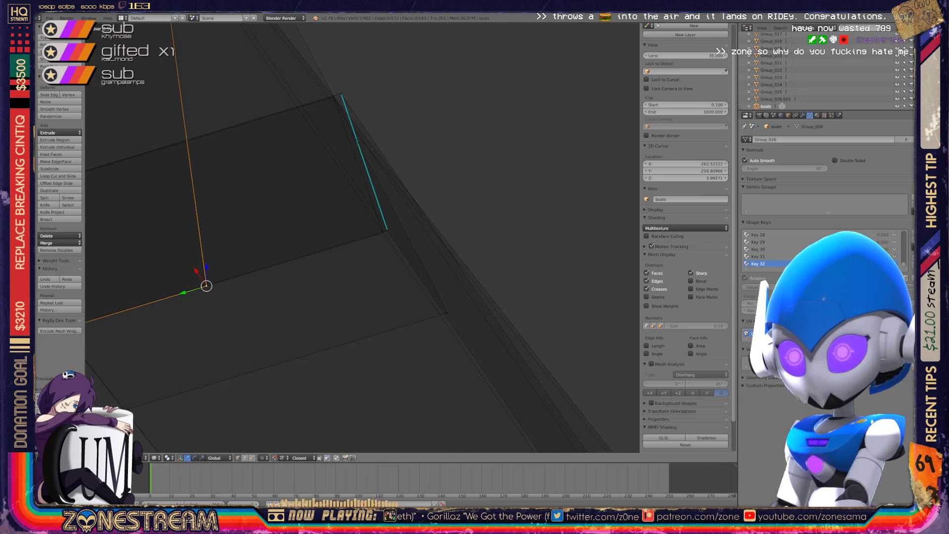
{"action": "scroll", "coordinate": [361, 237], "scroll_direction": "up", "scroll_amount": 3}
{"action": "scroll", "coordinate": [361, 237], "scroll_direction": "down", "scroll_amount": 4}
{"action": "mouse_move", "coordinate": [361, 237]}
{"action": "middle_mouse_down"}
{"action": "mouse_move", "coordinate": [445, 198]}
{"action": "mouse_move", "coordinate": [390, 223]}
{"action": "middle_mouse_up"}
{"action": "scroll", "coordinate": [445, 198], "scroll_direction": "up", "scroll_amount": 3}
{"action": "scroll", "coordinate": [445, 197], "scroll_direction": "down", "scroll_amount": 3}
{"action": "scroll", "coordinate": [390, 223], "scroll_direction": "up", "scroll_amount": 3}
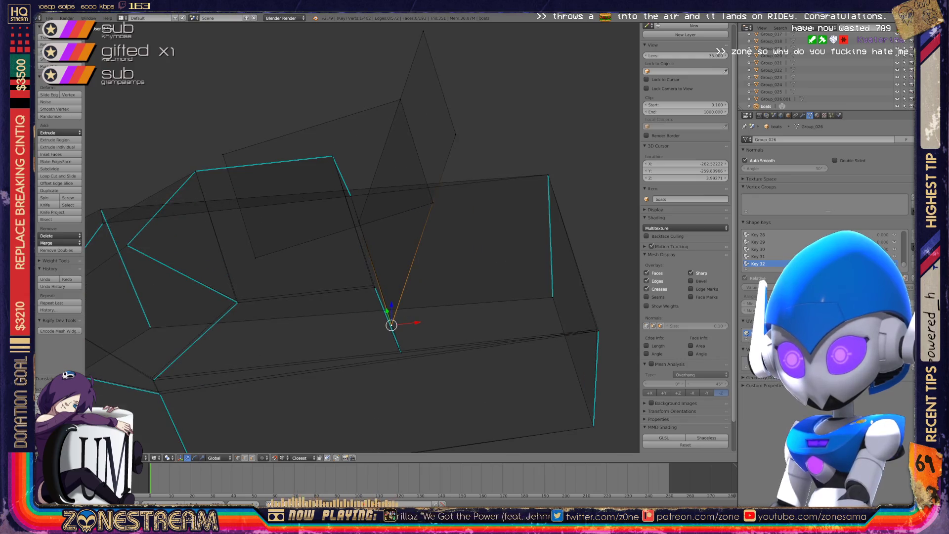
Step: Grab-snap the selected vertices onto the reference corner, cancelling a wrong move with Esc
{"action": "right_click", "coordinate": [596, 326], "text": "shift"}
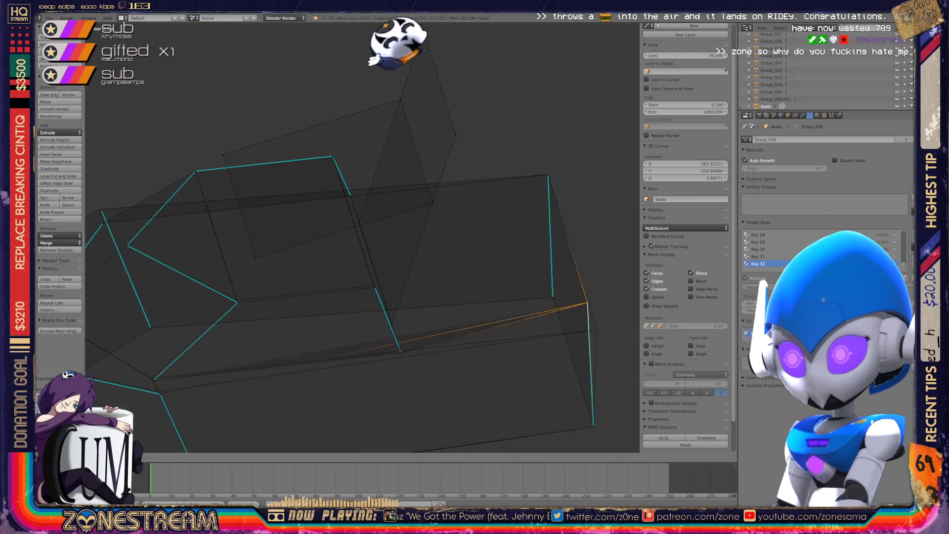
{"action": "key", "text": "g"}
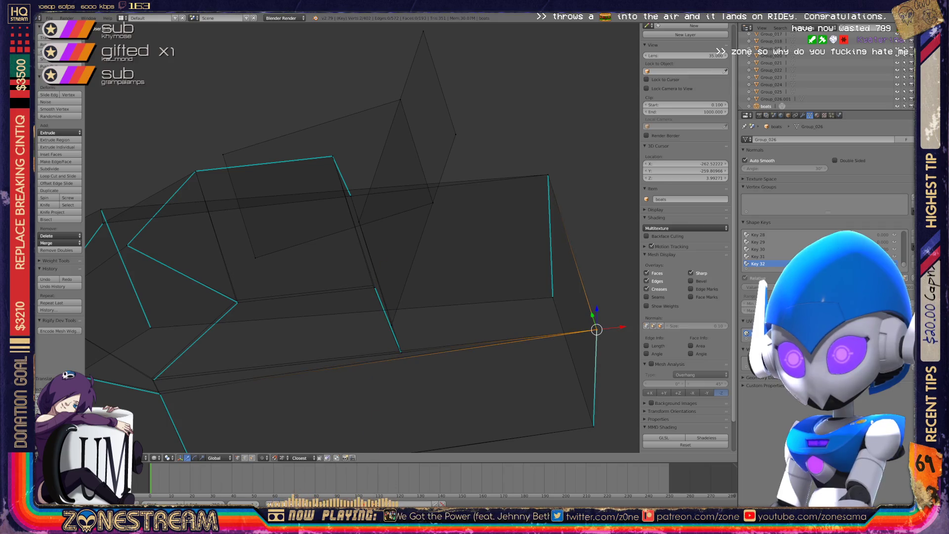
{"action": "middle_click_drag", "start_coordinate": [396, 438], "coordinate": [430, 447]}
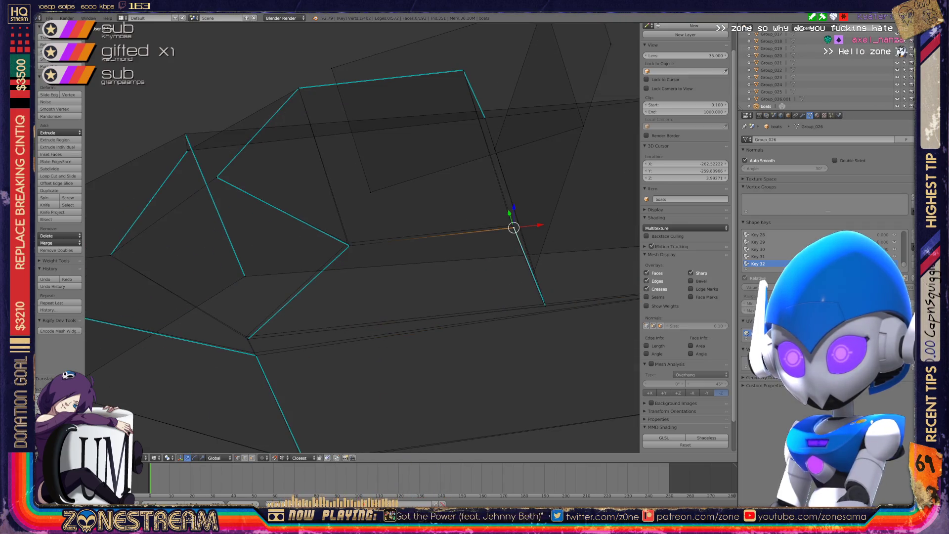
{"action": "key", "text": "g"}
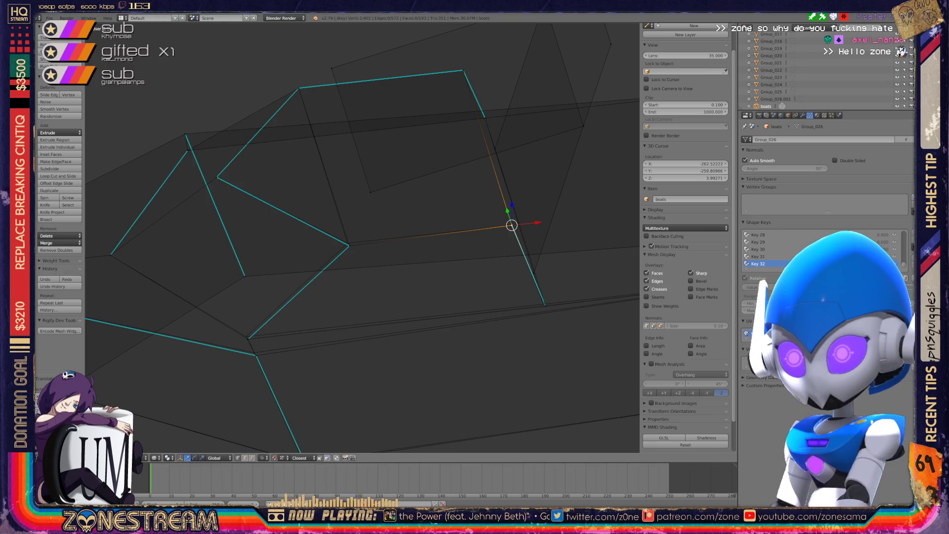
{"action": "key", "text": "g"}
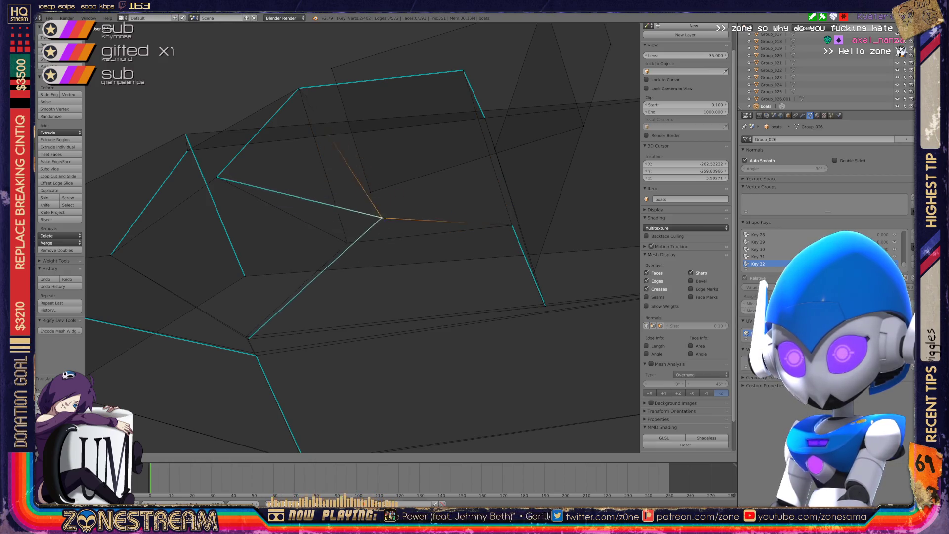
{"action": "key", "text": "Return"}
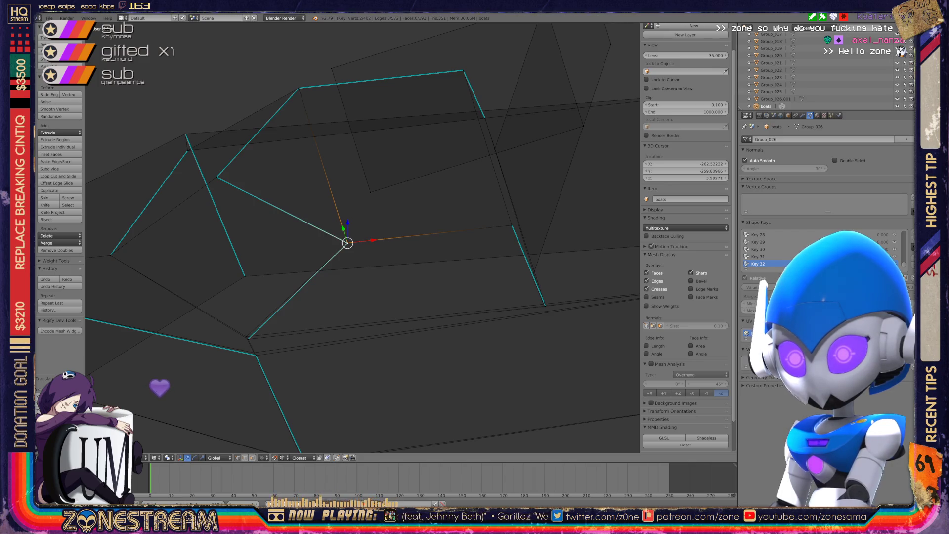
{"action": "mouse_move", "coordinate": [348, 242]}
{"action": "middle_mouse_down"}
{"action": "mouse_move", "coordinate": [296, 277]}
{"action": "mouse_move", "coordinate": [447, 321]}
{"action": "mouse_move", "coordinate": [512, 388]}
{"action": "mouse_move", "coordinate": [403, 333]}
{"action": "mouse_move", "coordinate": [437, 408]}
{"action": "mouse_move", "coordinate": [364, 281]}
{"action": "mouse_move", "coordinate": [418, 328]}
{"action": "mouse_move", "coordinate": [371, 330]}
{"action": "mouse_move", "coordinate": [350, 313]}
{"action": "mouse_move", "coordinate": [365, 356]}
{"action": "mouse_move", "coordinate": [336, 300]}
{"action": "middle_mouse_up"}
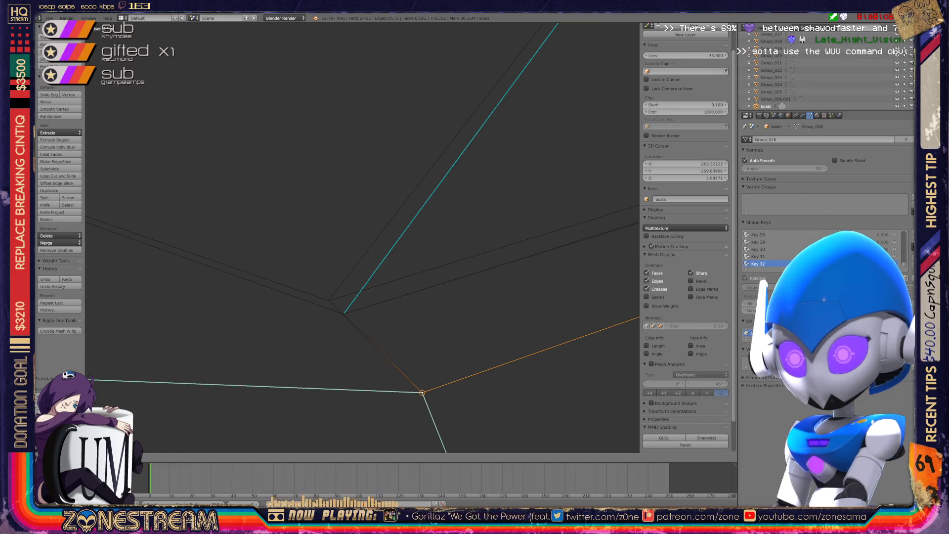
{"action": "key", "text": "Escape"}
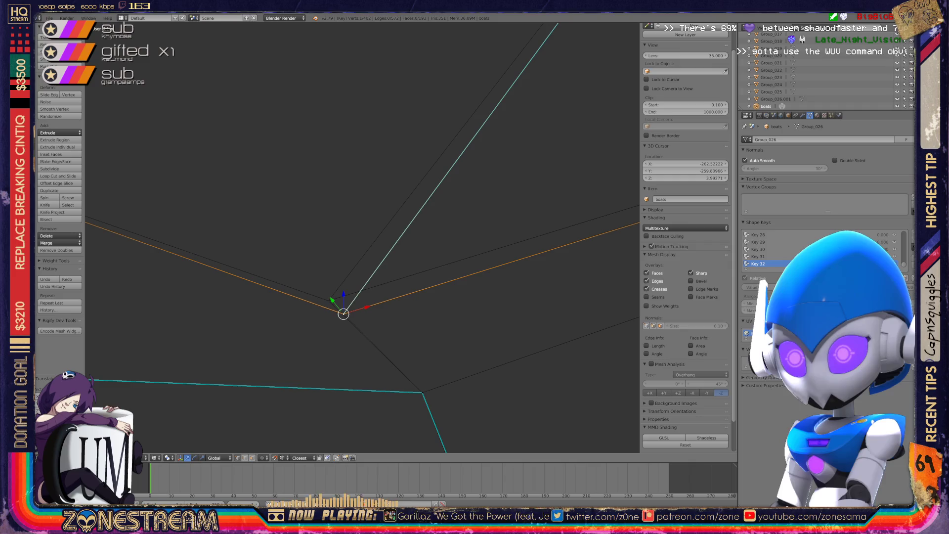
{"action": "mouse_move", "coordinate": [344, 313]}
{"action": "left_mouse_down"}
{"action": "mouse_move", "coordinate": [322, 285]}
{"action": "mouse_move", "coordinate": [328, 300]}
{"action": "left_mouse_up"}
{"action": "scroll", "coordinate": [361, 237], "scroll_direction": "down", "scroll_amount": 10}
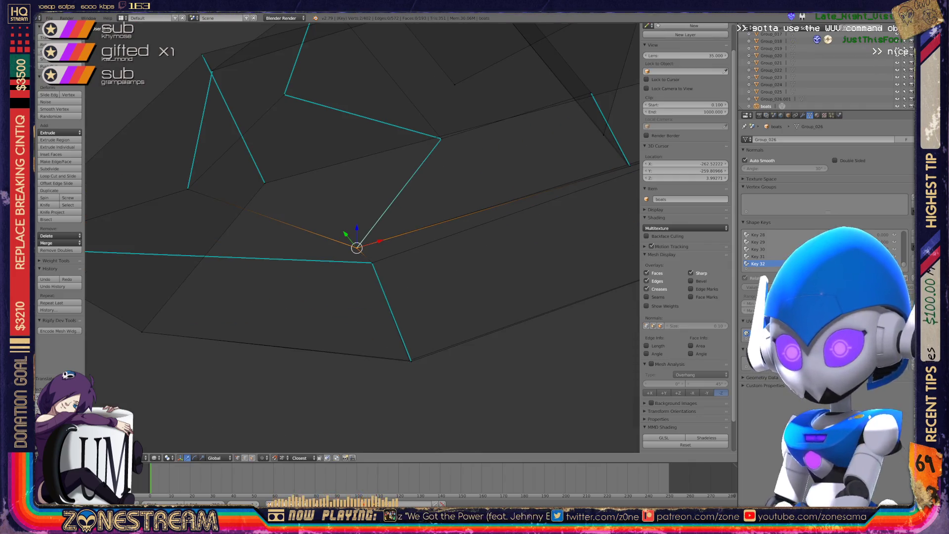
Step: Select the seat's lower corner vertices, inspect the shape, and exit Edit Mode
{"action": "right_click", "coordinate": [409, 360]}
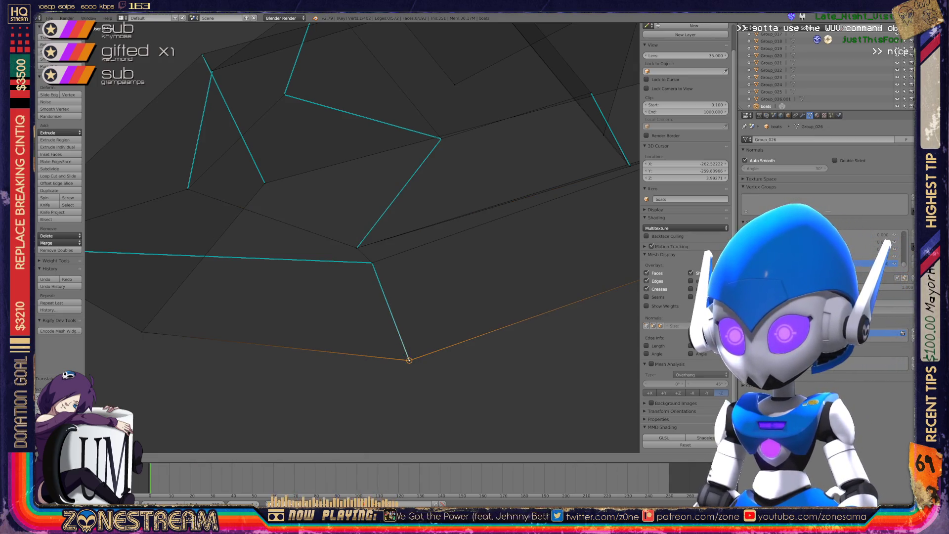
{"action": "mouse_move", "coordinate": [409, 360]}
{"action": "middle_mouse_down"}
{"action": "mouse_move", "coordinate": [361, 311]}
{"action": "mouse_move", "coordinate": [366, 287]}
{"action": "middle_mouse_up"}
{"action": "right_click", "coordinate": [382, 306], "text": "shift"}
{"action": "scroll", "coordinate": [365, 250], "scroll_direction": "down", "scroll_amount": 5}
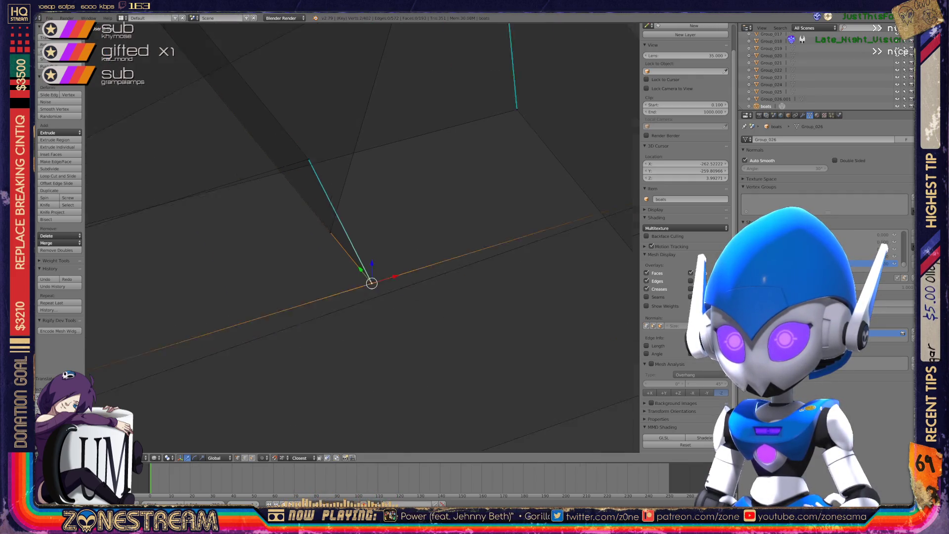
{"action": "middle_click_drag", "start_coordinate": [365, 251], "coordinate": [237, 185]}
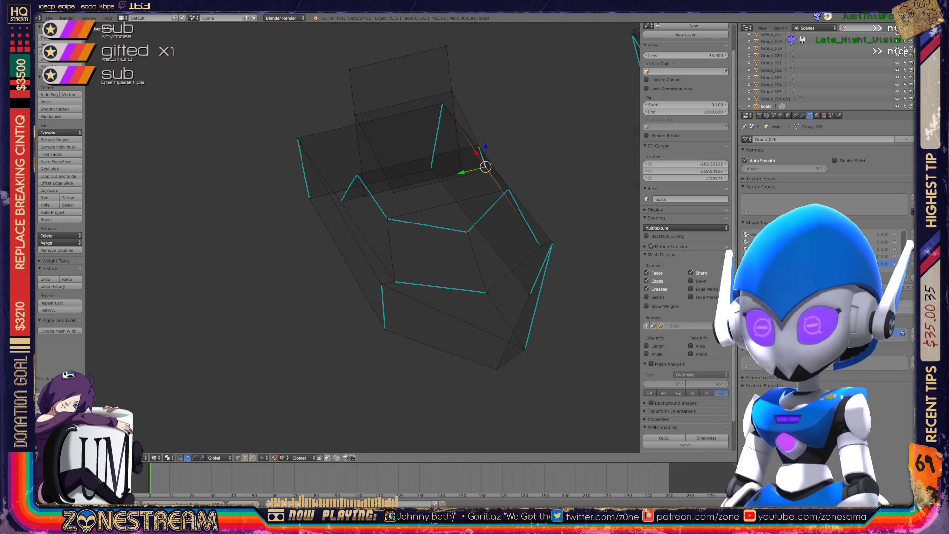
{"action": "key", "text": "Tab"}
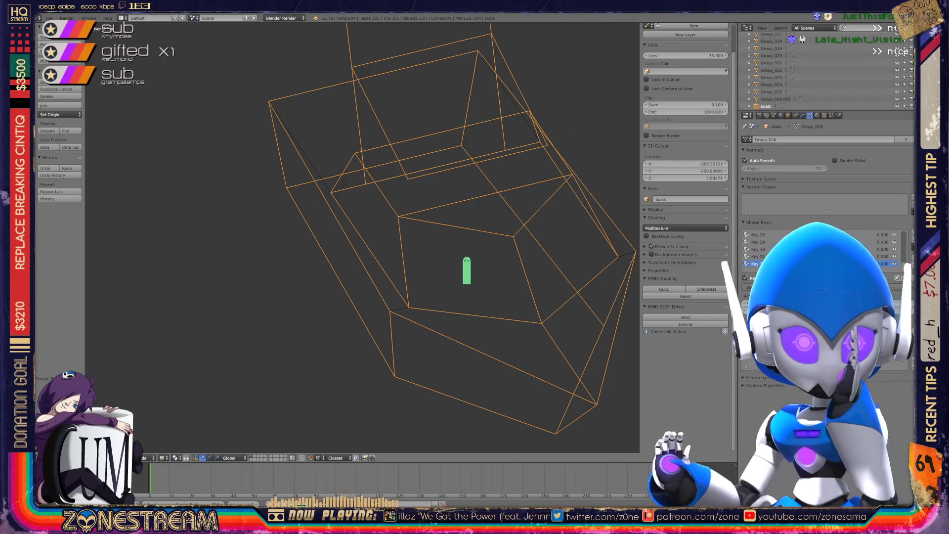
Step: Zoom out and back in to frame the next seat wireframe
{"action": "scroll", "coordinate": [361, 237], "scroll_direction": "down", "scroll_amount": 5}
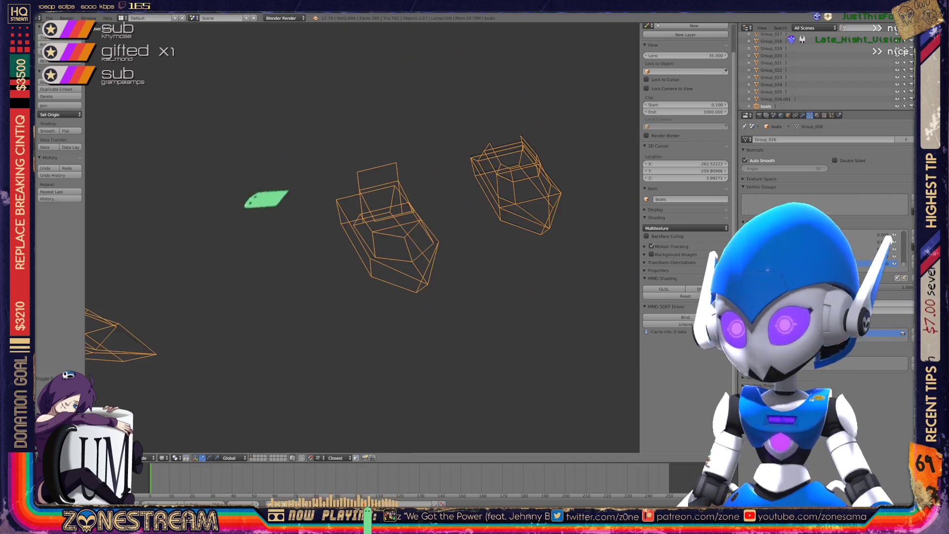
{"action": "scroll", "coordinate": [360, 237], "scroll_direction": "down", "scroll_amount": 3, "text": "ctrl"}
{"action": "scroll", "coordinate": [360, 237], "scroll_direction": "up", "scroll_amount": 8}
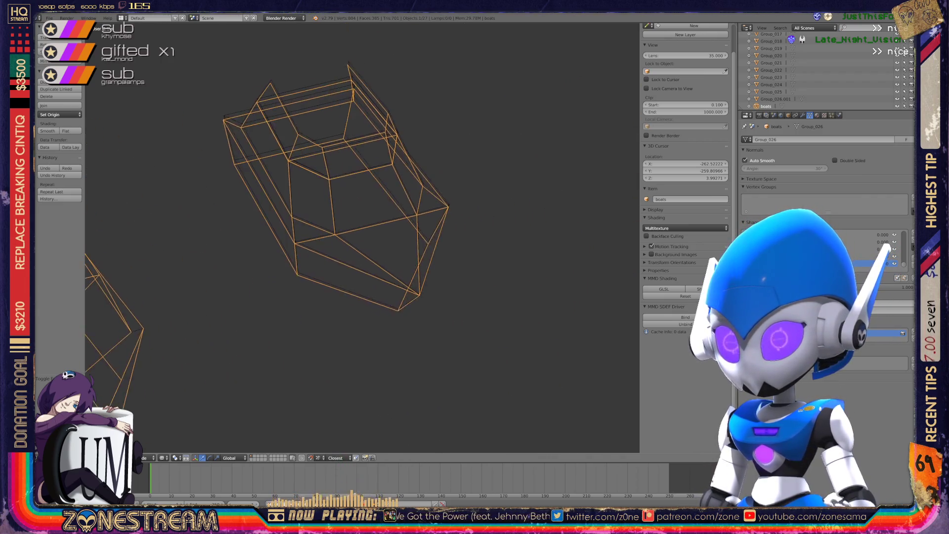
Step: Nudge a lower vertex near the seat's tip onto the reference mesh
{"action": "right_click", "coordinate": [461, 337]}
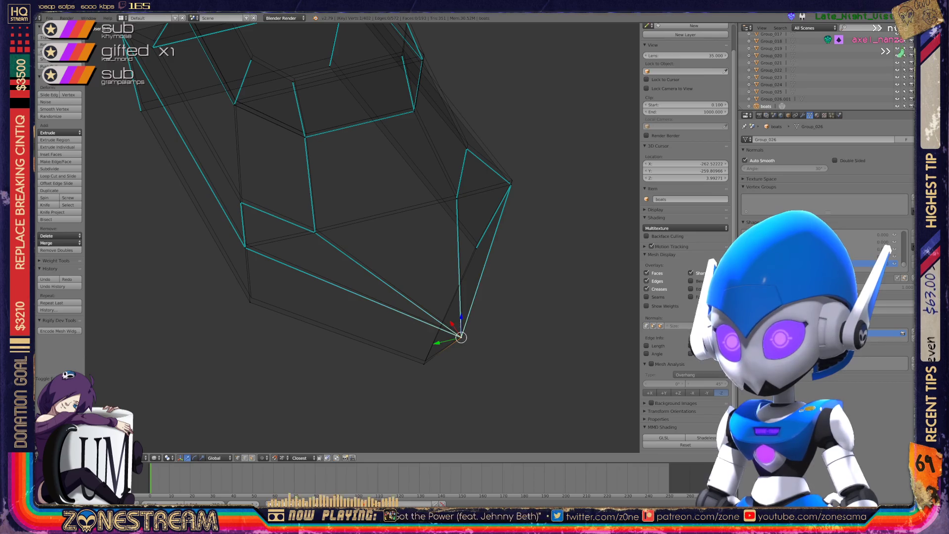
{"action": "right_click", "coordinate": [461, 336], "text": "shift"}
{"action": "right_click", "coordinate": [461, 336], "text": "shift"}
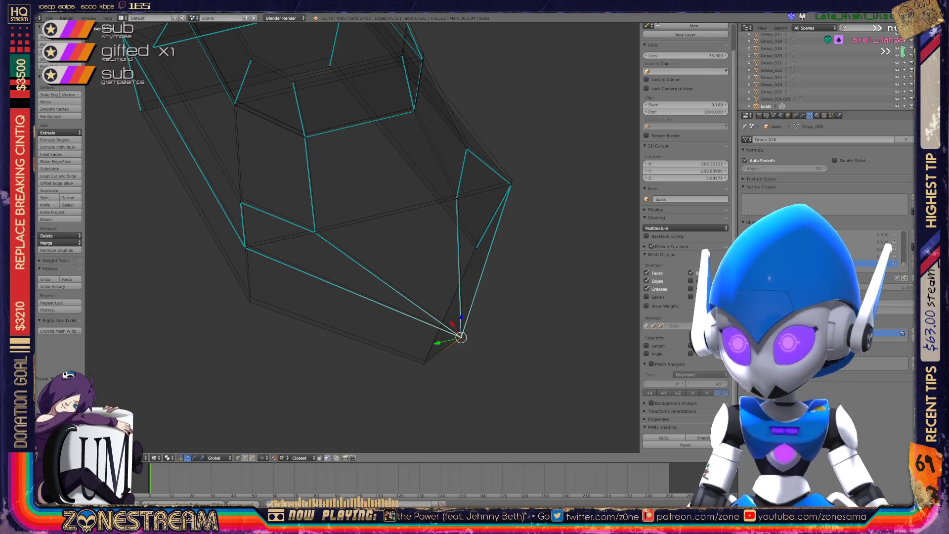
{"action": "right_click", "coordinate": [423, 363]}
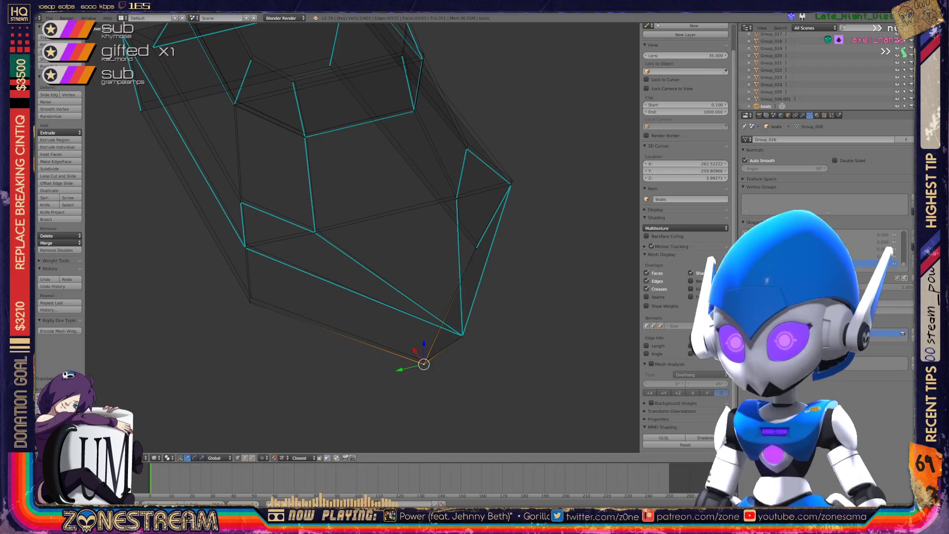
{"action": "left_click_drag", "start_coordinate": [424, 364], "coordinate": [425, 361]}
{"action": "right_click", "coordinate": [251, 302]}
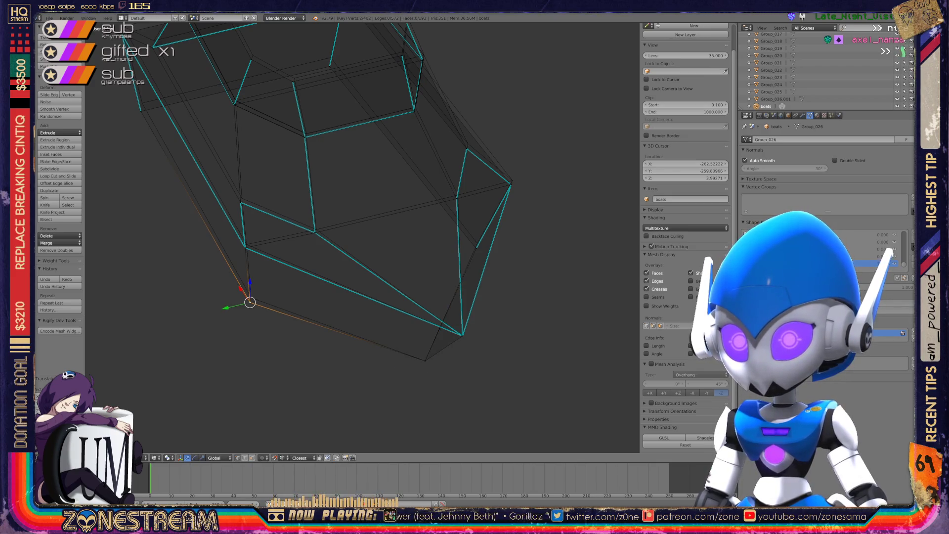
{"action": "right_click", "coordinate": [245, 248]}
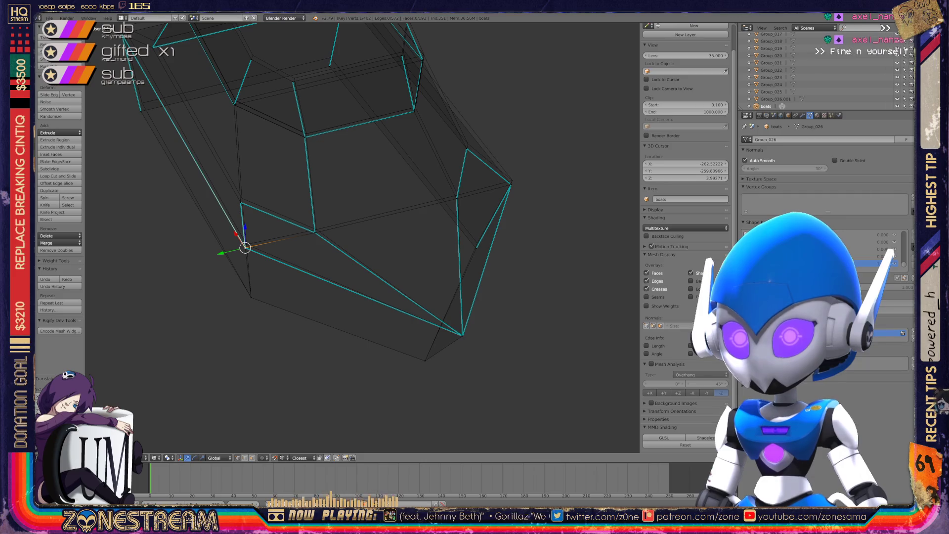
Step: Orbit with the numpad, then nudge the seat's rightmost corner vertex onto the reference corner
{"action": "key", "text": "KP_8"}
{"action": "key", "text": "KP_6"}
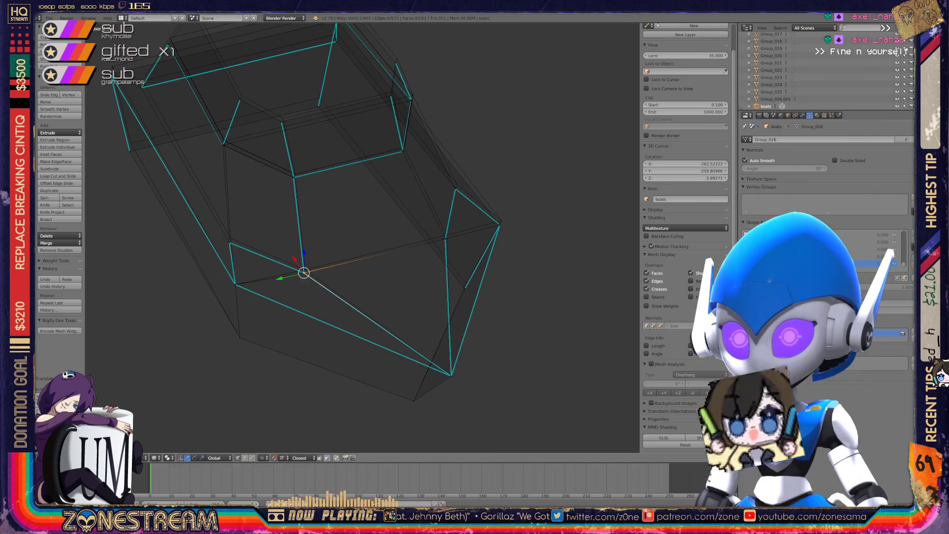
{"action": "right_click", "coordinate": [228, 242]}
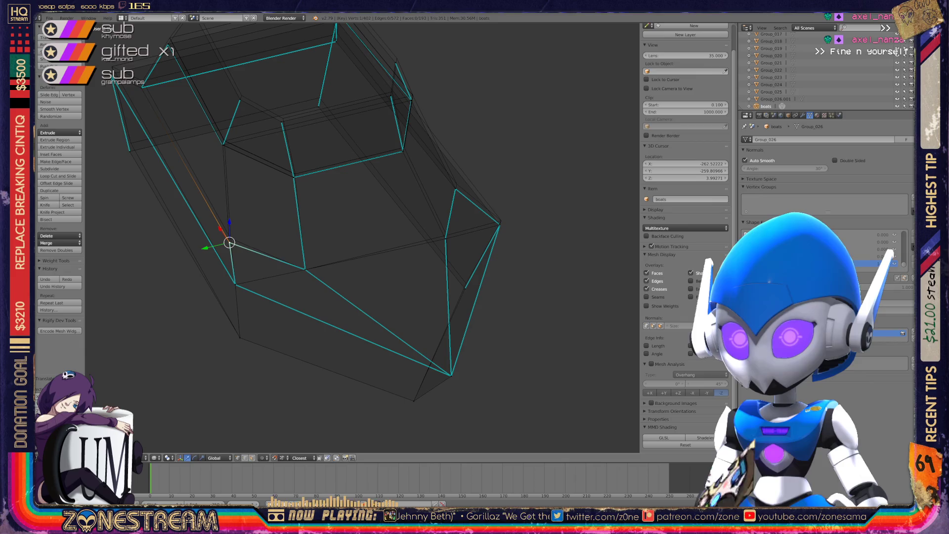
{"action": "right_click", "coordinate": [445, 239]}
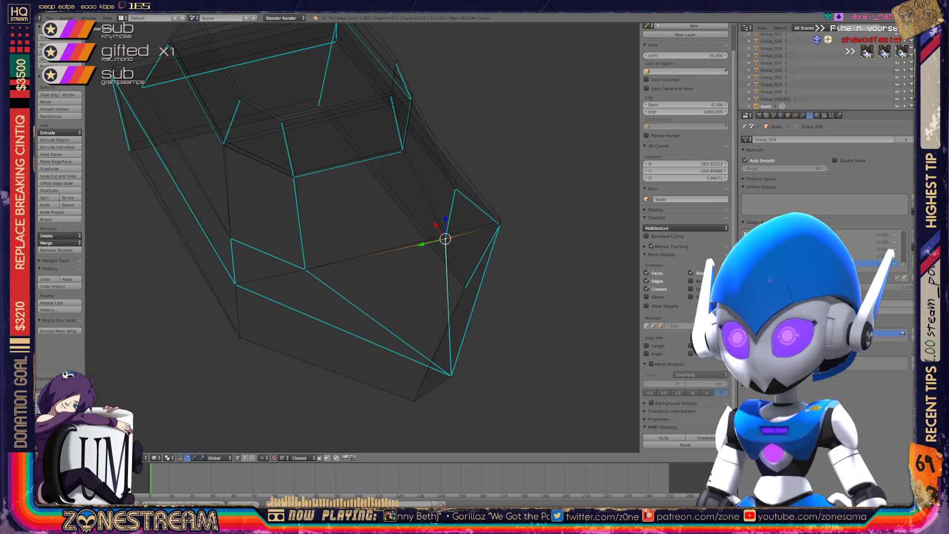
{"action": "right_click", "coordinate": [464, 289]}
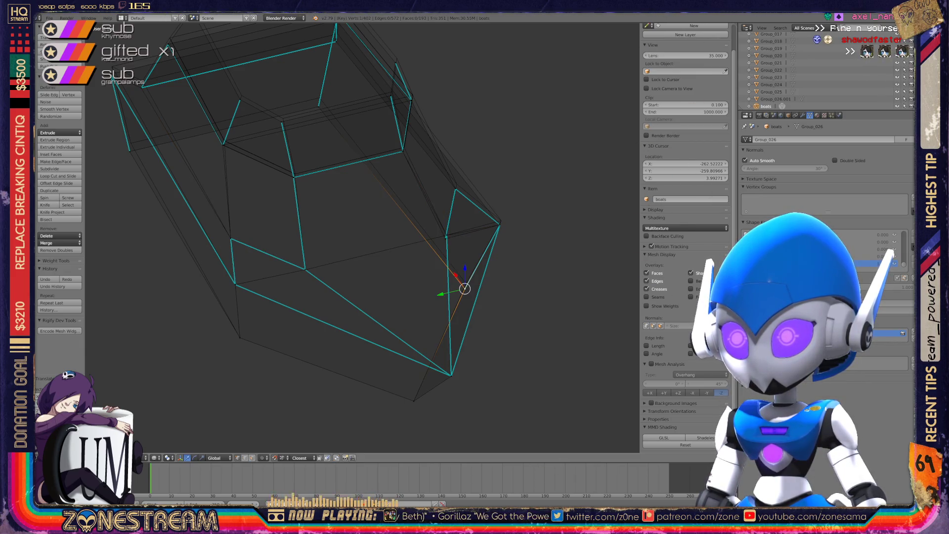
{"action": "right_click", "coordinate": [463, 279]}
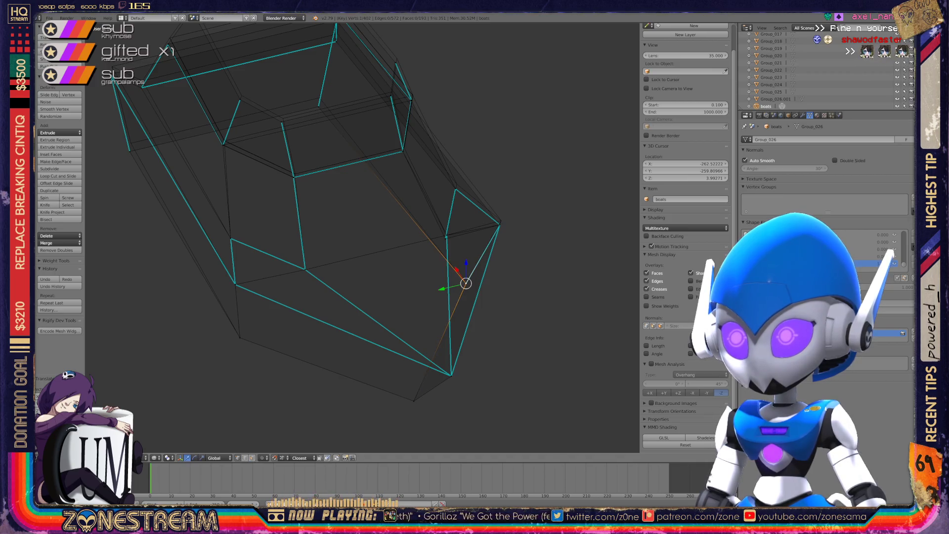
{"action": "right_click", "coordinate": [499, 225]}
{"action": "left_click_drag", "start_coordinate": [499, 224], "coordinate": [501, 220]}
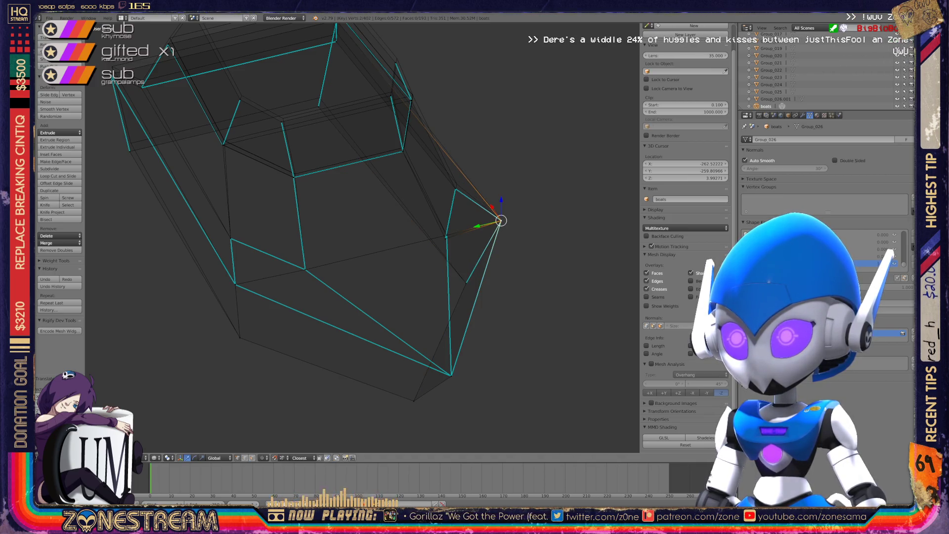
{"action": "right_click", "coordinate": [446, 235]}
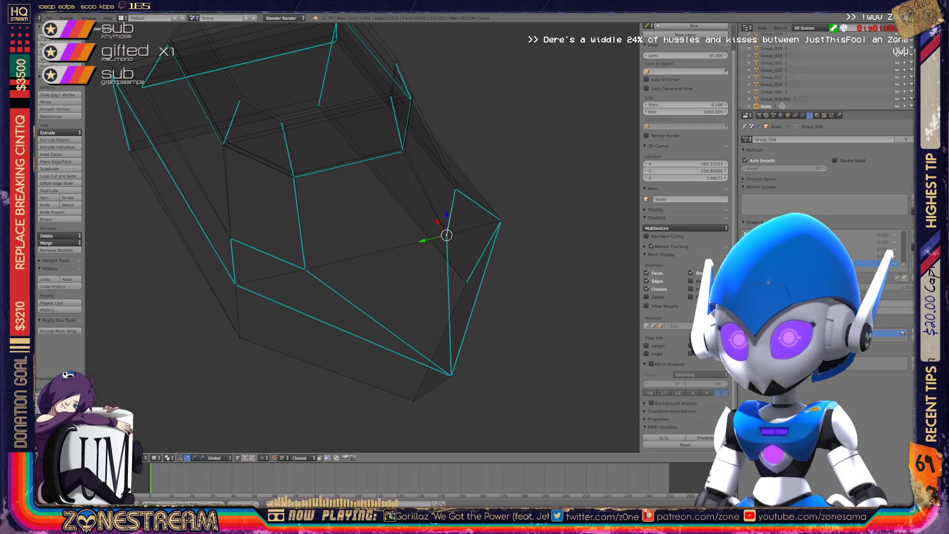